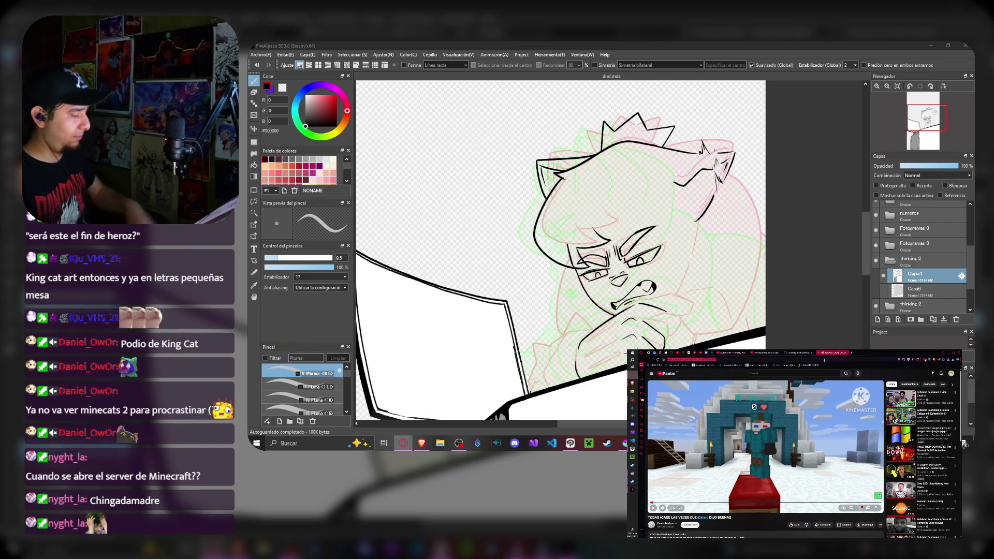
- Search Google for 'holyhosting'
{"action": "left_click", "coordinate": [824, 359]}
{"action": "key", "text": "Escape"}
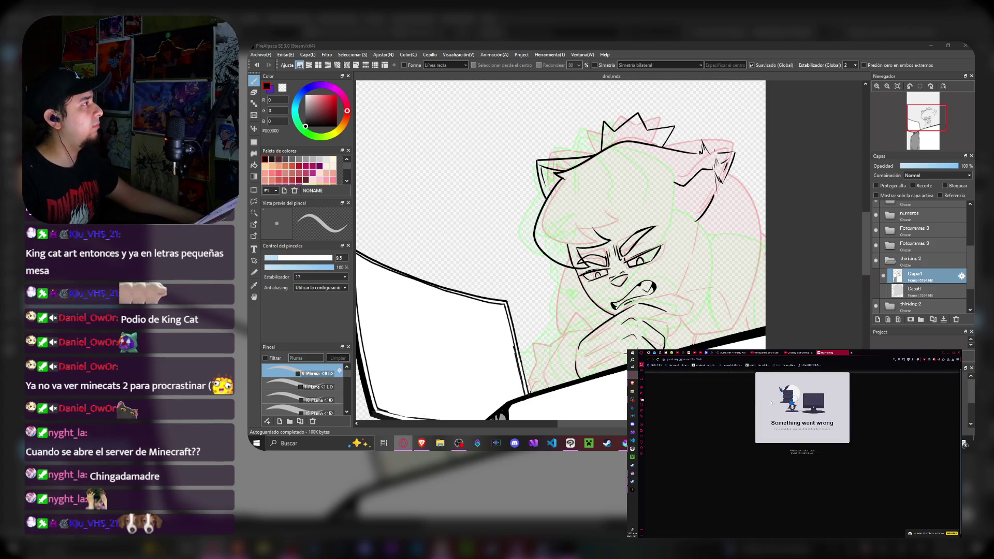
{"action": "left_click", "coordinate": [754, 360]}
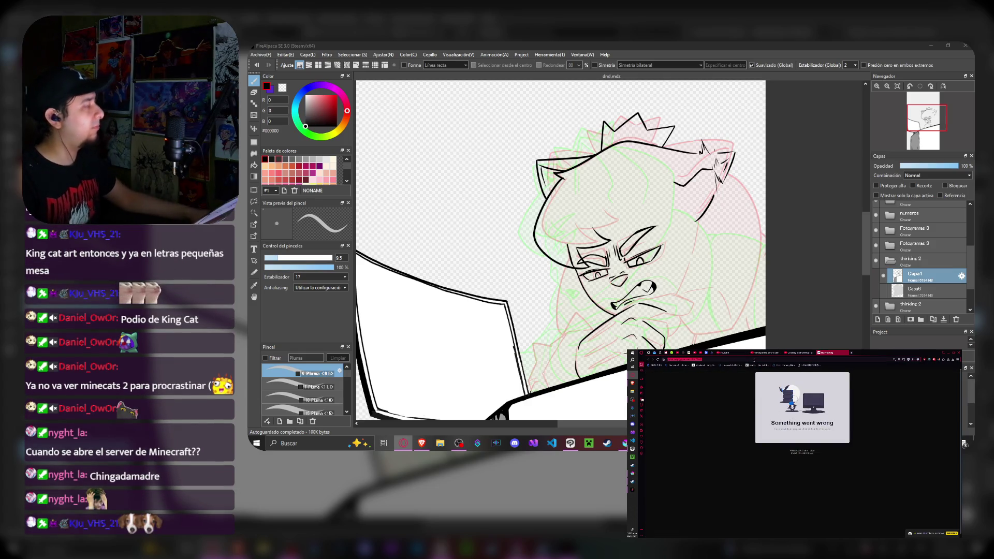
{"action": "type", "text": "holys"}
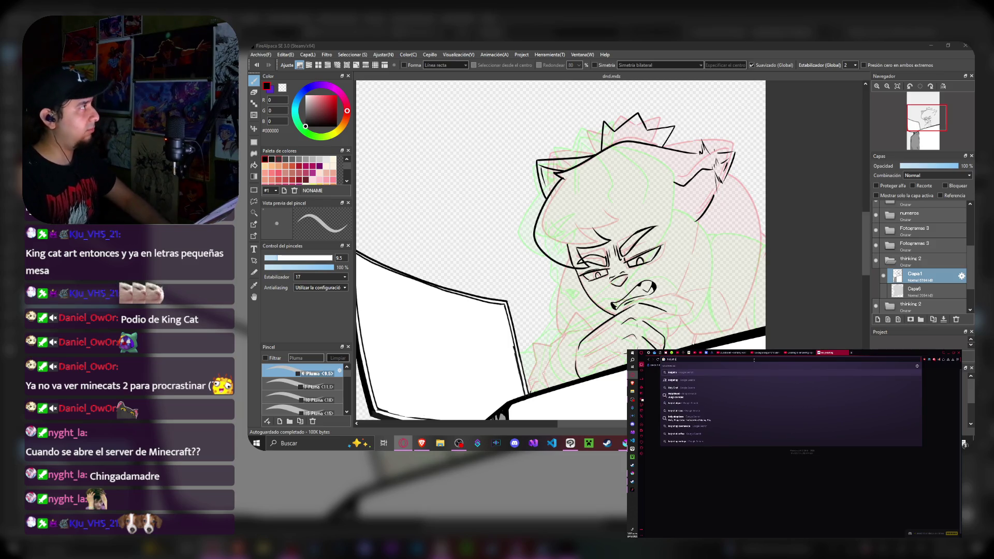
{"action": "type", "text": "h"}
{"action": "key", "text": "BackSpace"}
{"action": "key", "text": "BackSpace"}
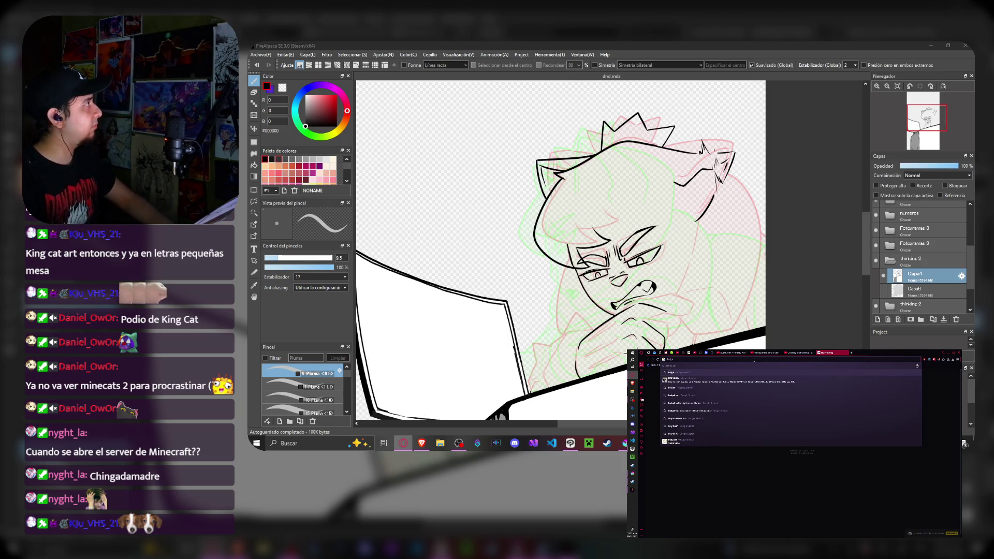
{"action": "type", "text": "hea"}
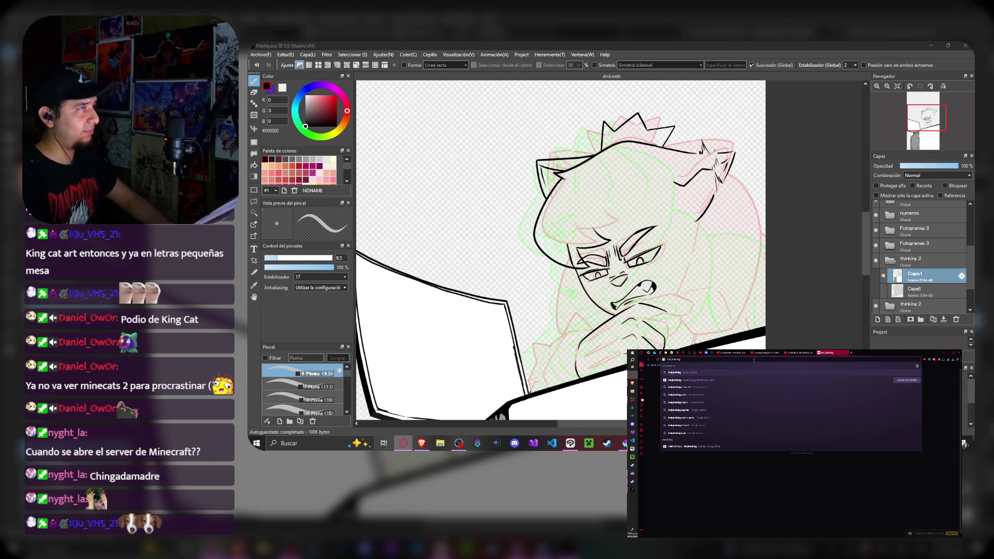
{"action": "key", "text": "Return"}
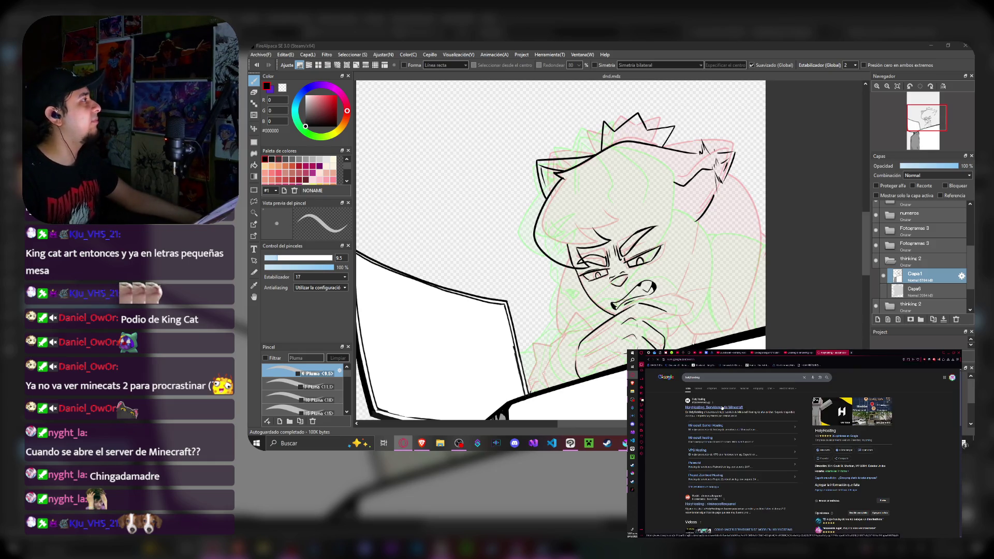
- Open the HolyHosting result and go to the Área de Clientes login, ticking remember me
{"action": "left_click", "coordinate": [722, 408]}
{"action": "mouse_move", "coordinate": [885, 386]}
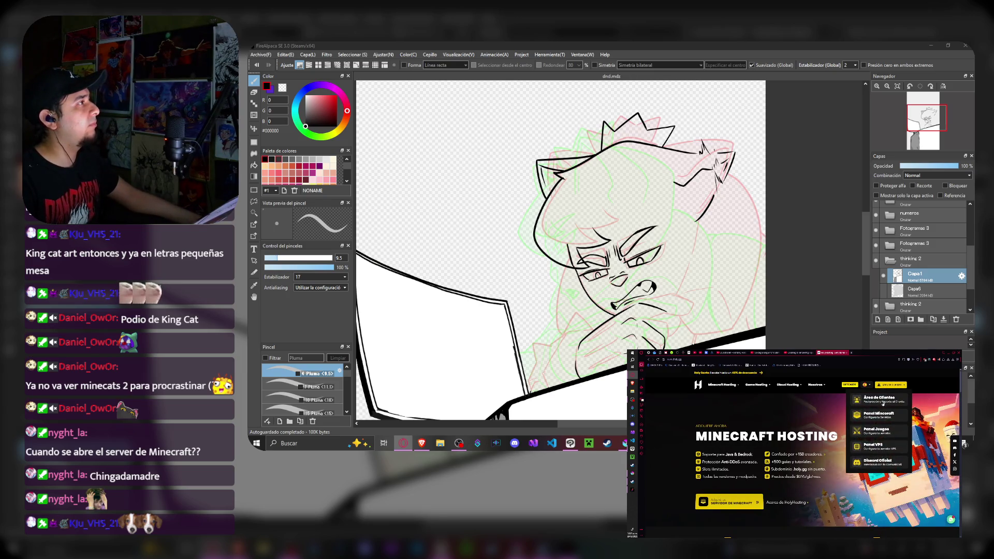
{"action": "left_click", "coordinate": [882, 403]}
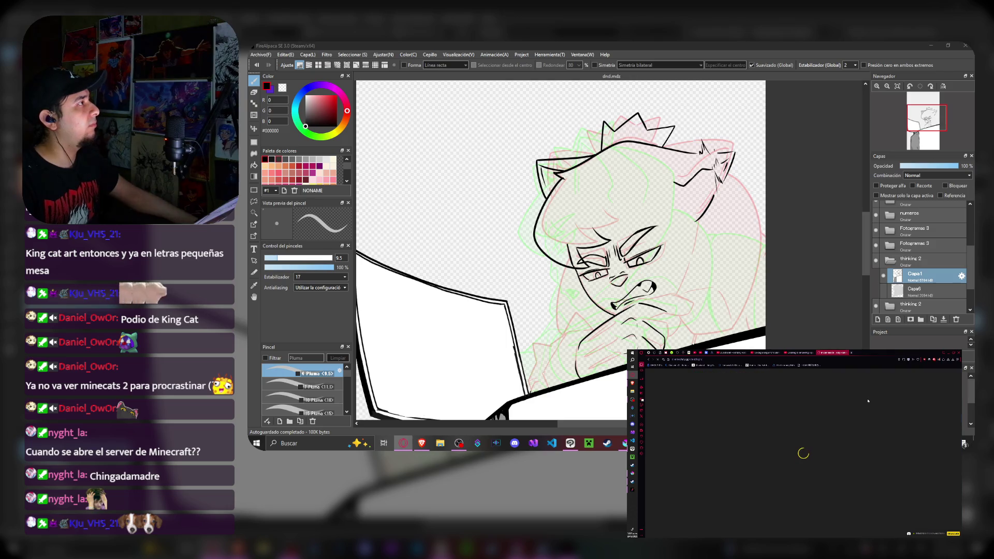
{"action": "left_click", "coordinate": [774, 450]}
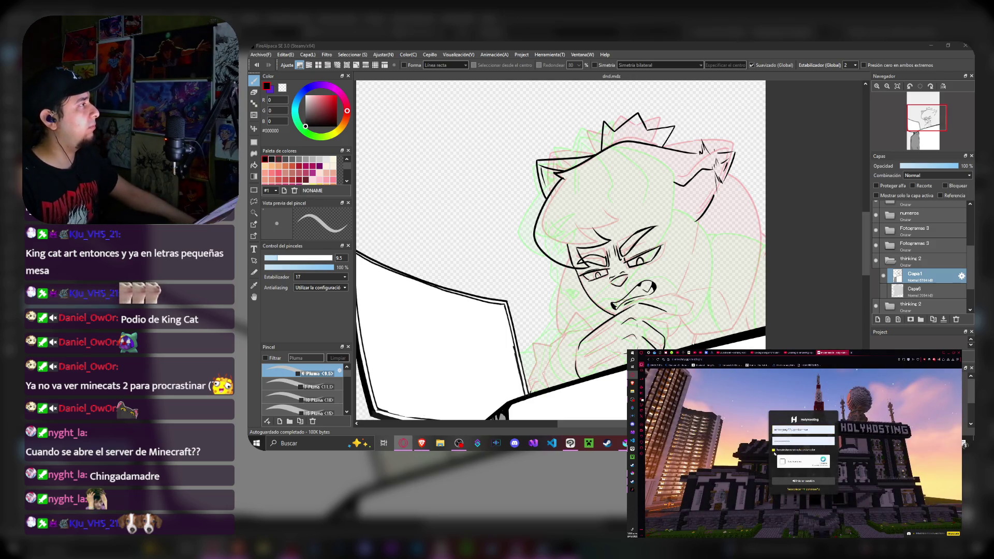
- Pass the 'Soy humano' hCaptcha check and submit the login form, then focus the password field
{"action": "left_click", "coordinate": [783, 461]}
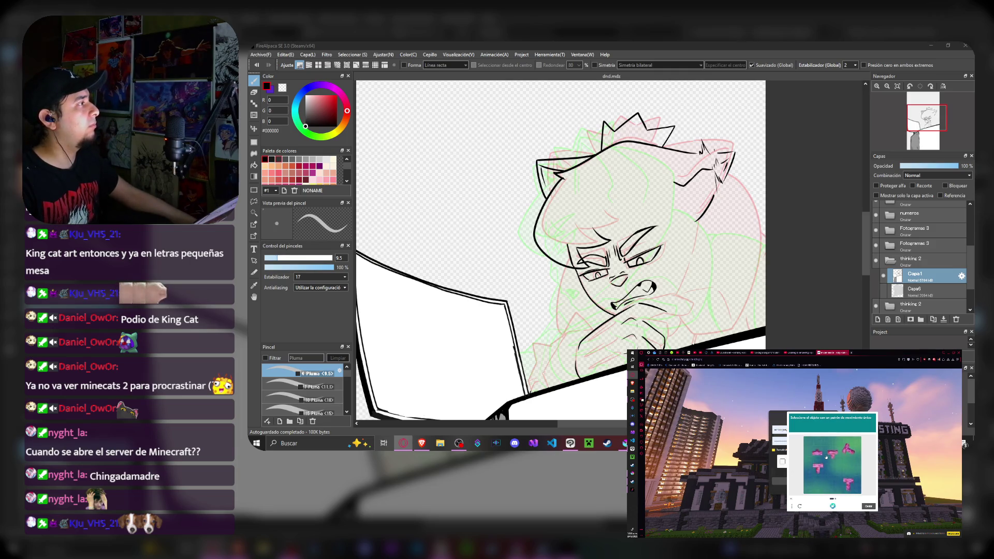
{"action": "left_click", "coordinate": [848, 449]}
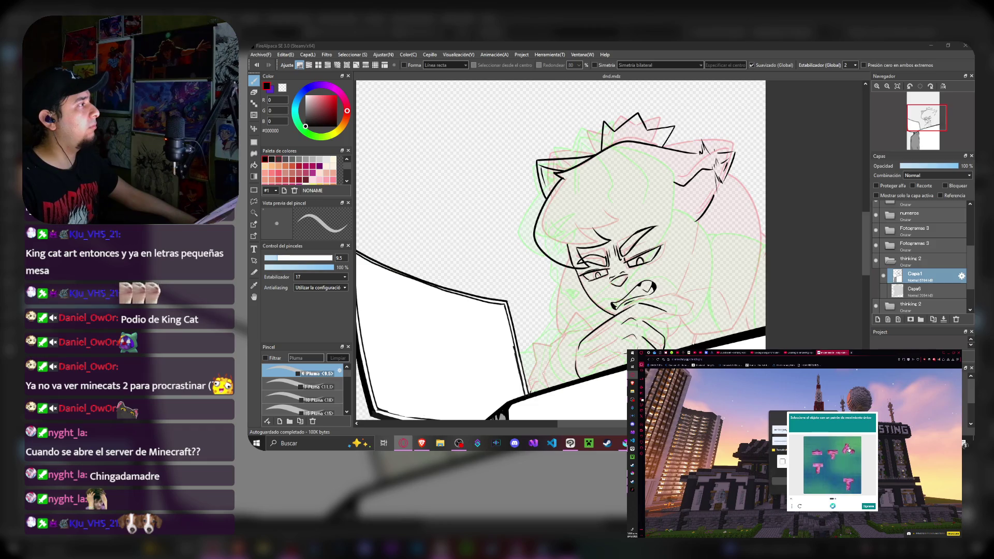
{"action": "left_click", "coordinate": [869, 506]}
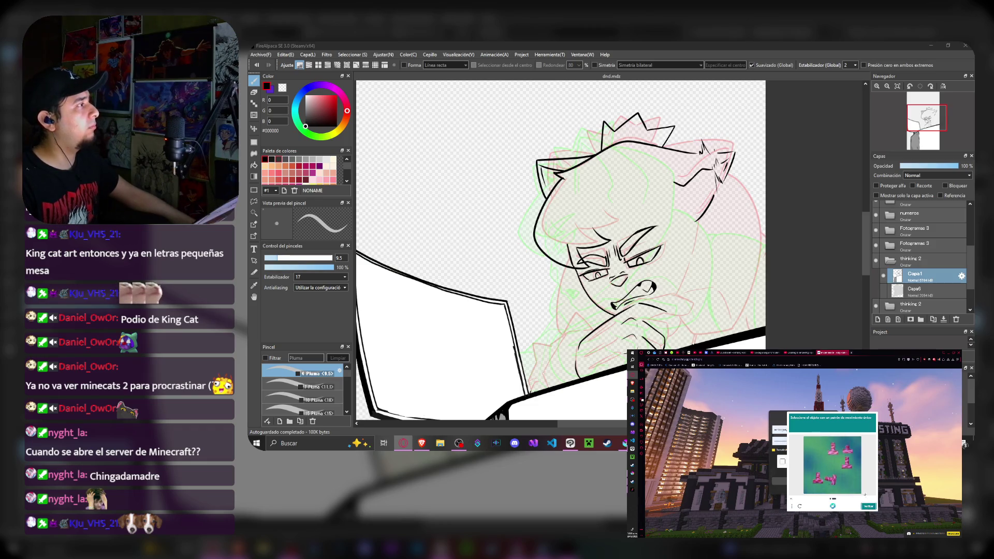
{"action": "left_click", "coordinate": [816, 483]}
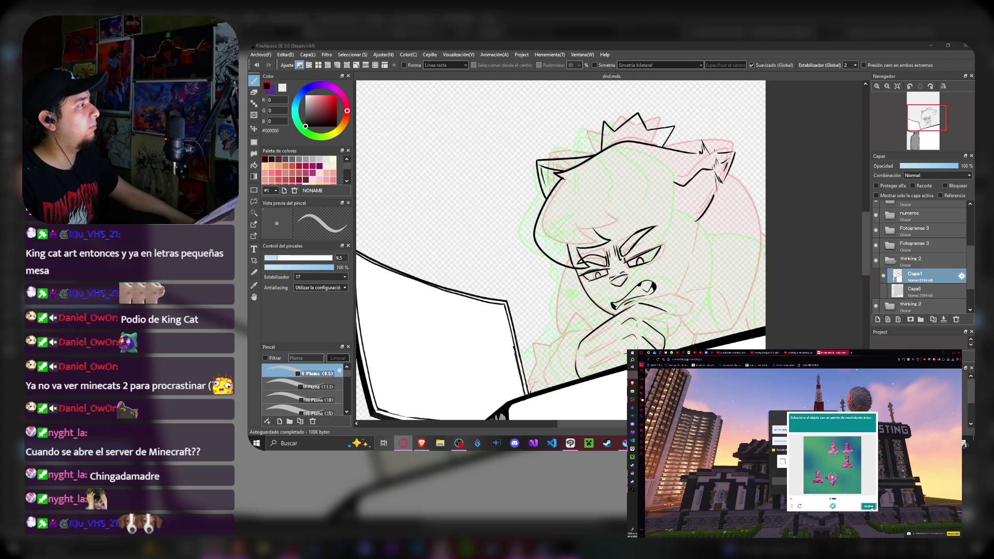
{"action": "left_click", "coordinate": [869, 506]}
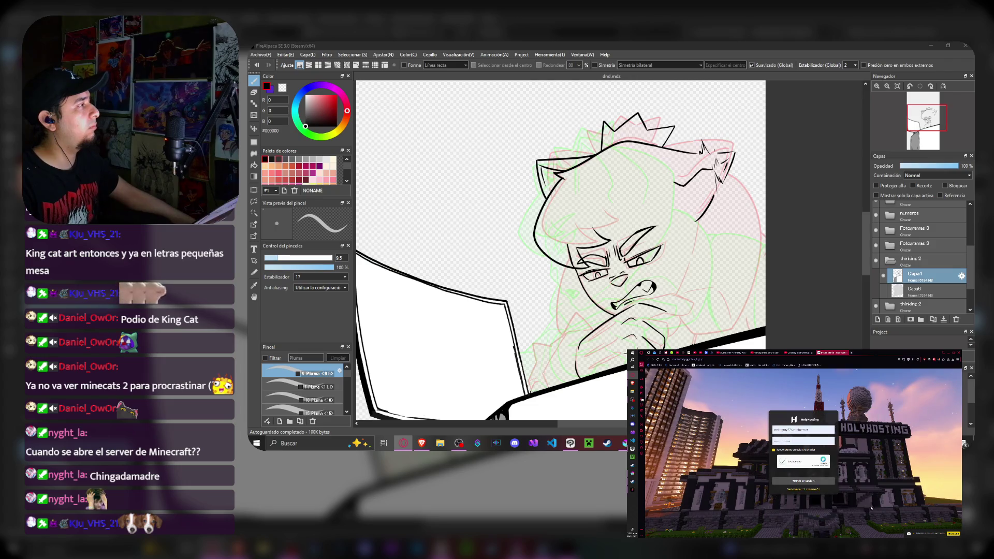
{"action": "left_click", "coordinate": [828, 484]}
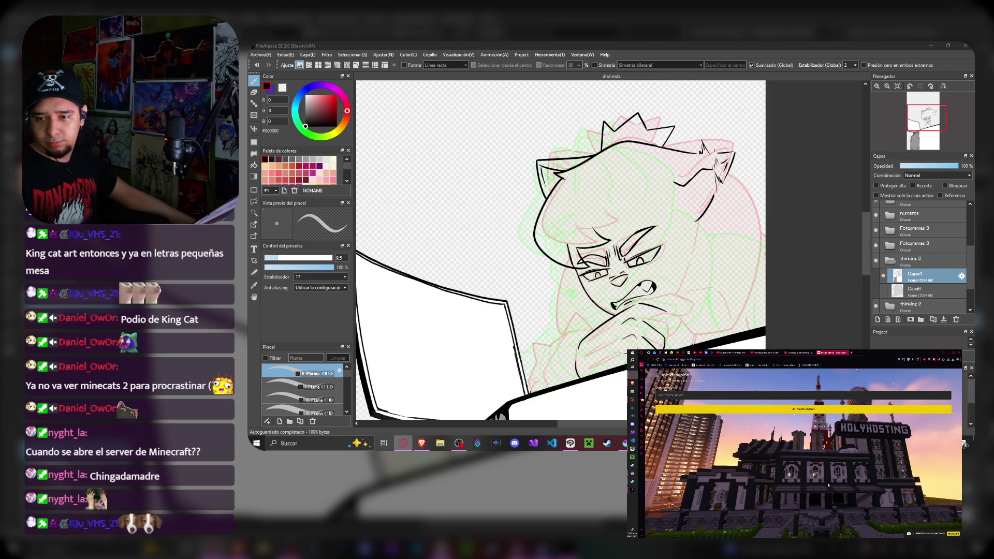
{"action": "left_click", "coordinate": [708, 396]}
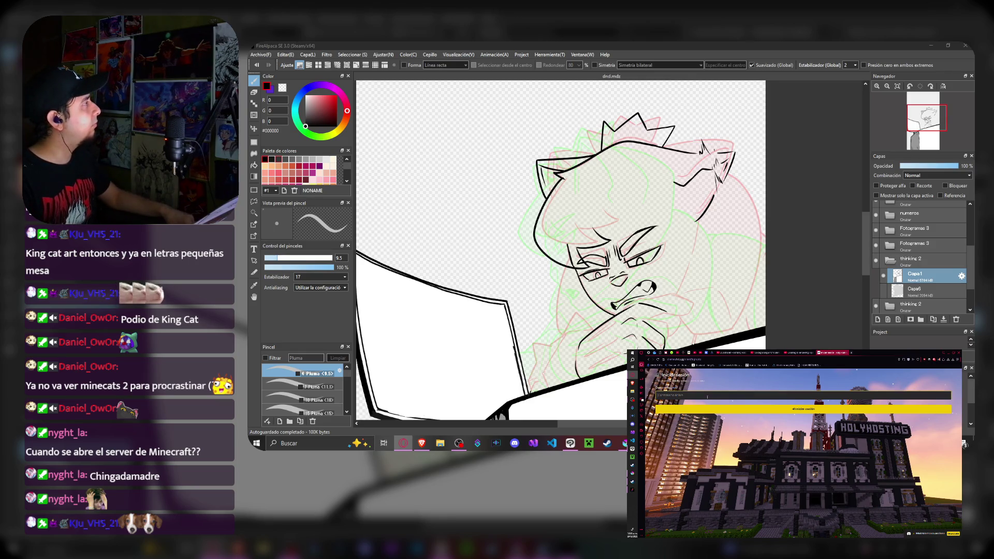
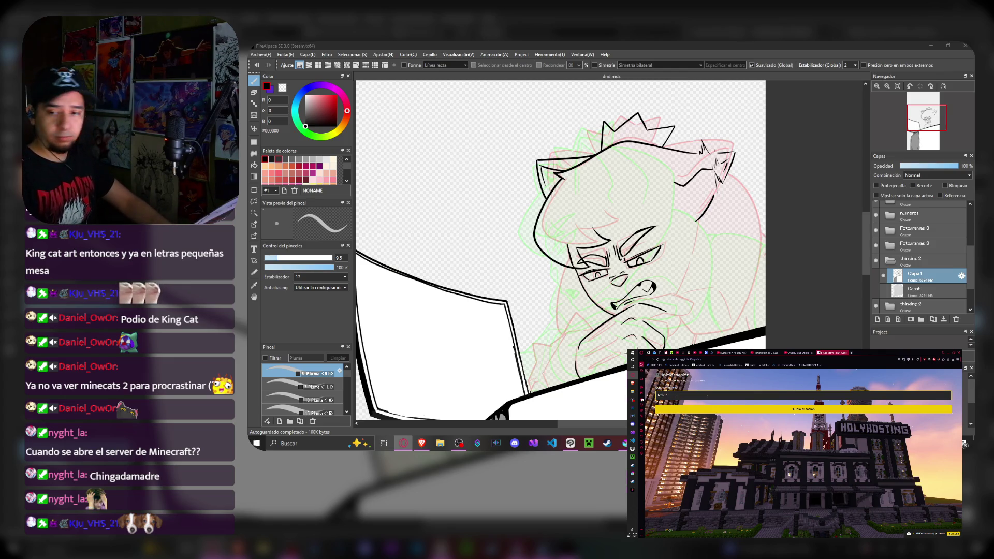
- Sign in with the account password and go to the Services page
{"action": "key", "text": "Return"}
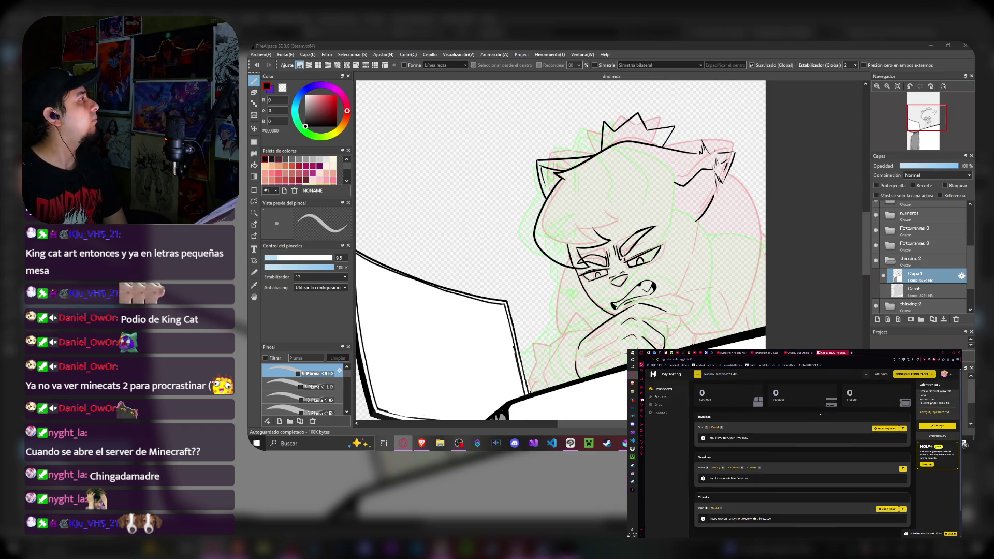
{"action": "left_click", "coordinate": [913, 376]}
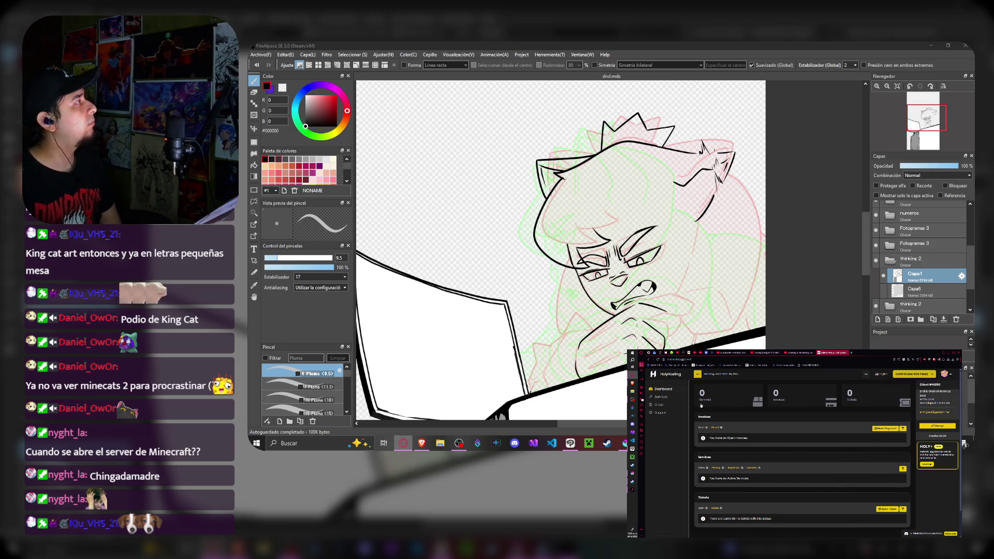
{"action": "left_click", "coordinate": [662, 396]}
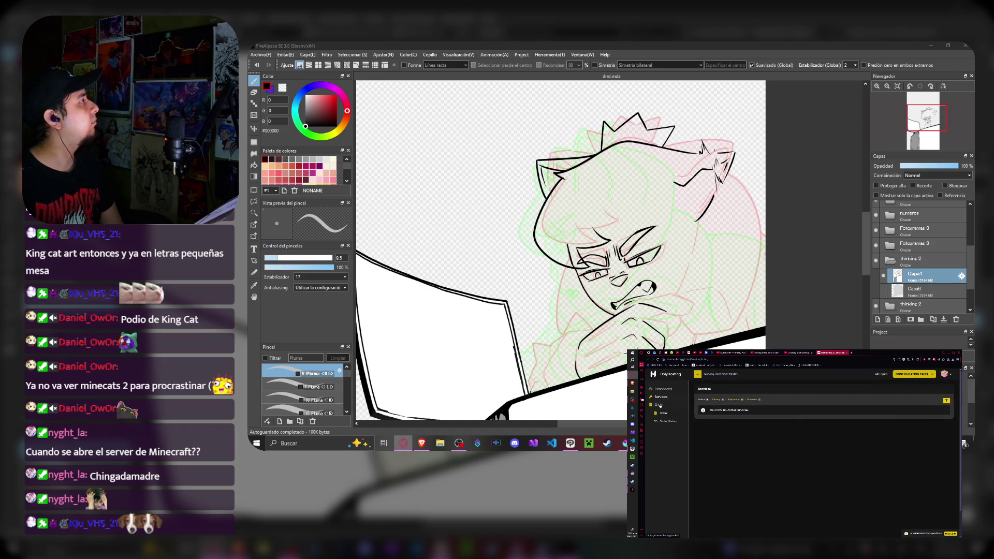
- Expand the Iron service and open the server panel through its Login URL
{"action": "left_click", "coordinate": [722, 400]}
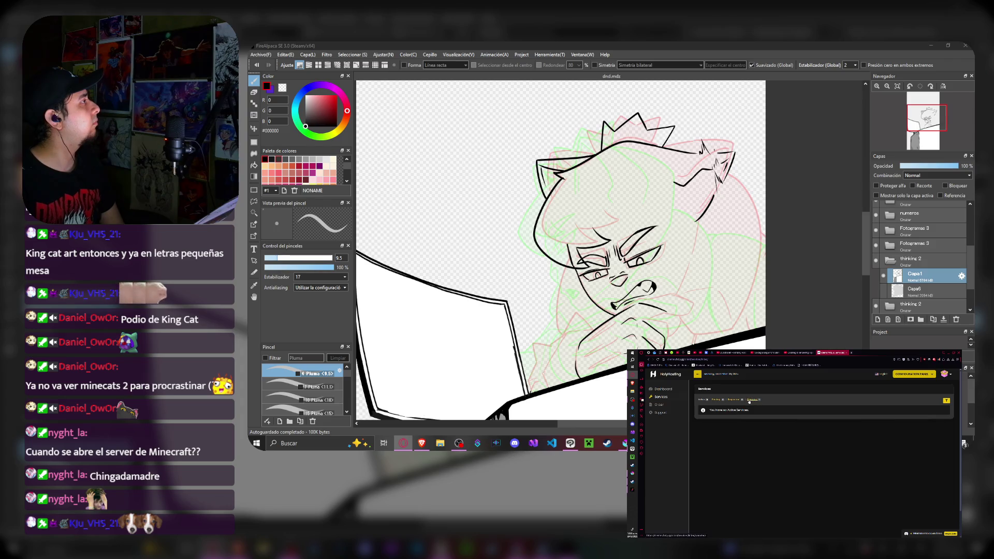
{"action": "left_click", "coordinate": [938, 421]}
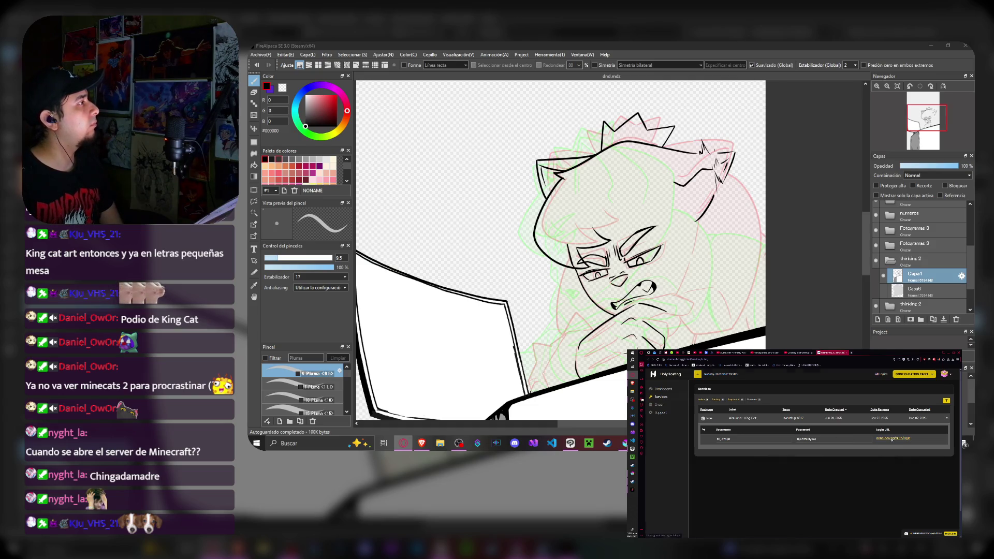
{"action": "left_click", "coordinate": [892, 439]}
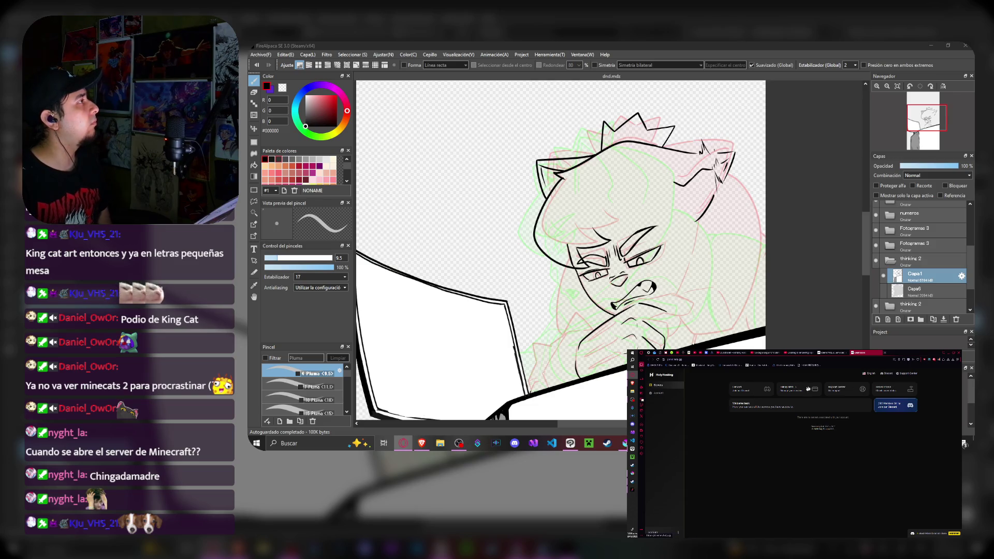
{"action": "left_click", "coordinate": [659, 393]}
- Check the server uptime status page, then expand the service in Services to view its login details
{"action": "left_click", "coordinate": [663, 386]}
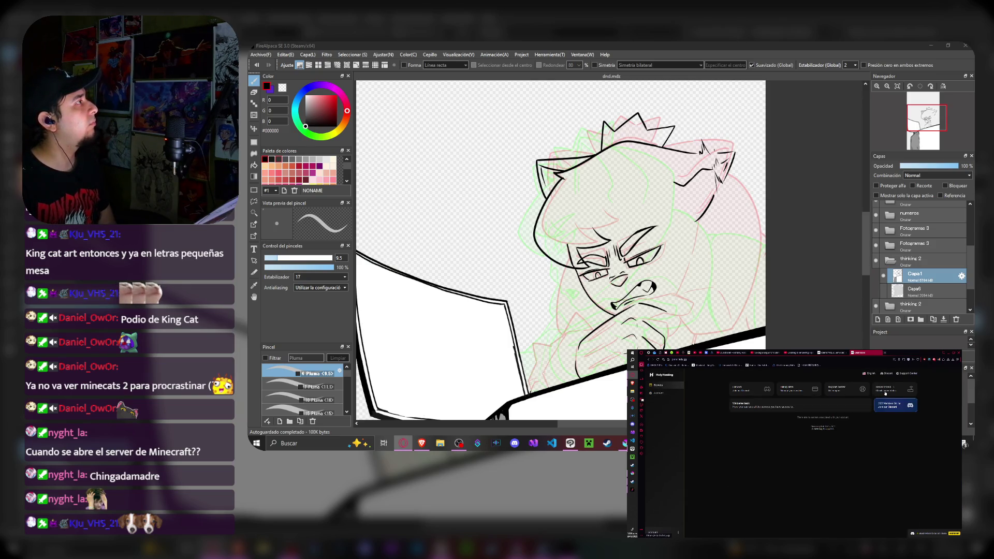
{"action": "left_click", "coordinate": [886, 392]}
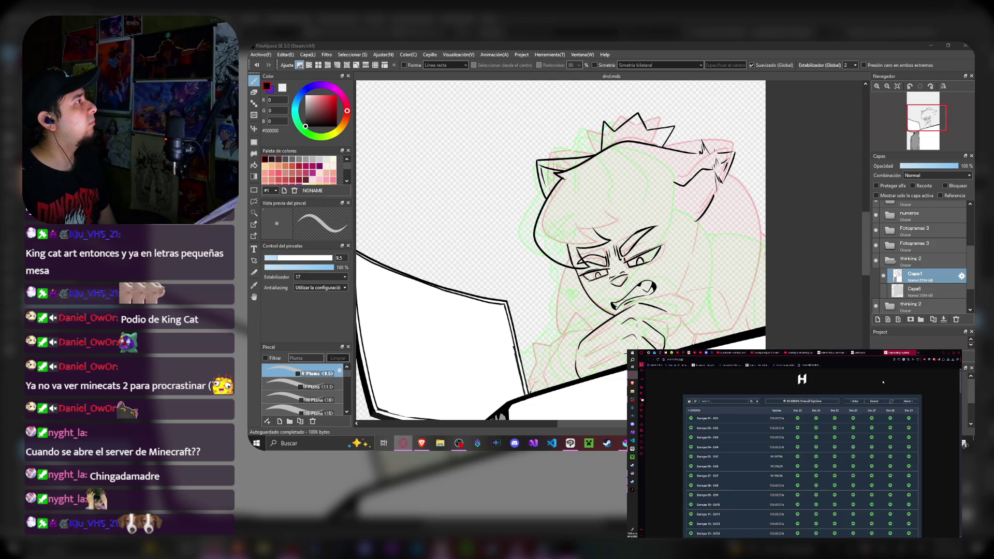
{"action": "left_click", "coordinate": [915, 353]}
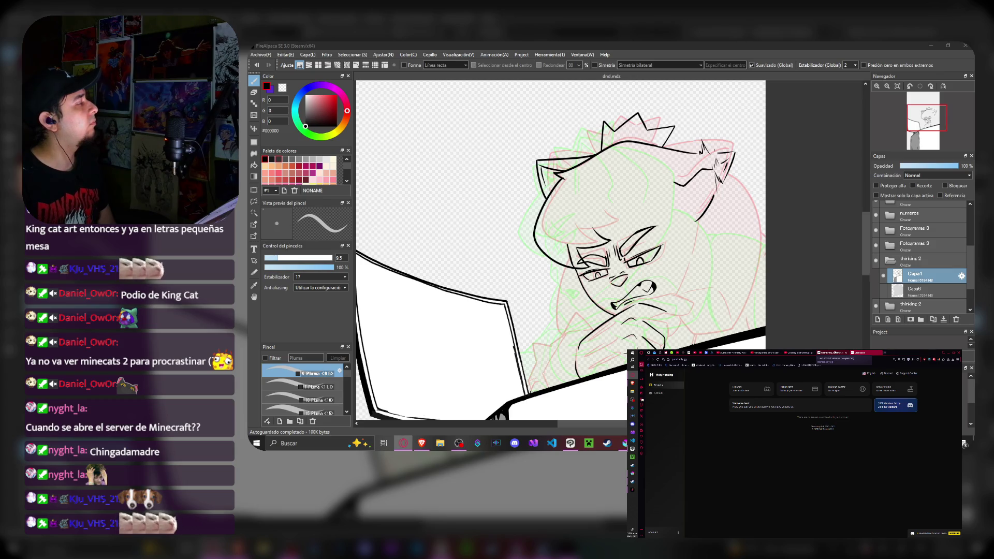
{"action": "left_click", "coordinate": [793, 389]}
{"action": "left_click", "coordinate": [890, 418]}
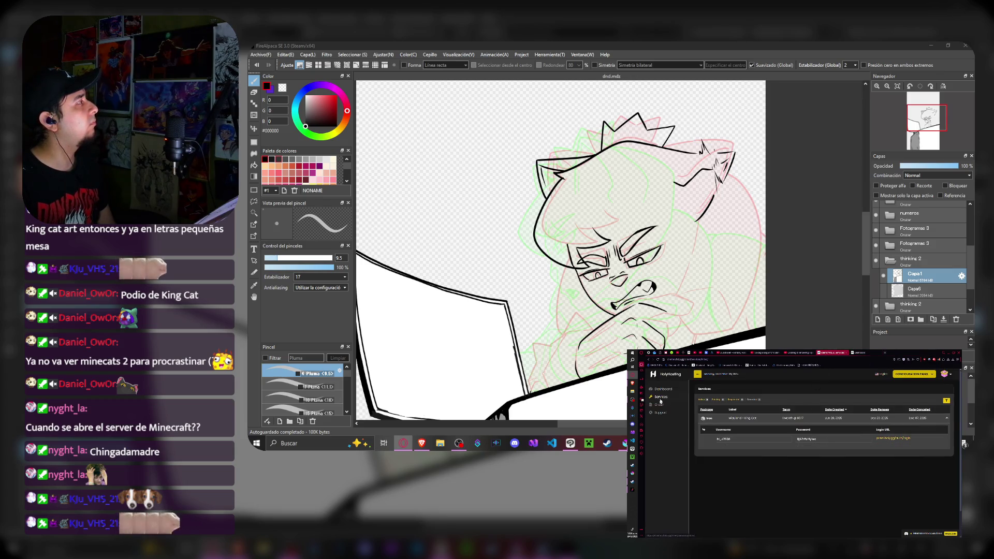
- Look over the account dashboard, then close the HolyHosting tabs to reach the YouTube video
{"action": "left_click", "coordinate": [665, 412]}
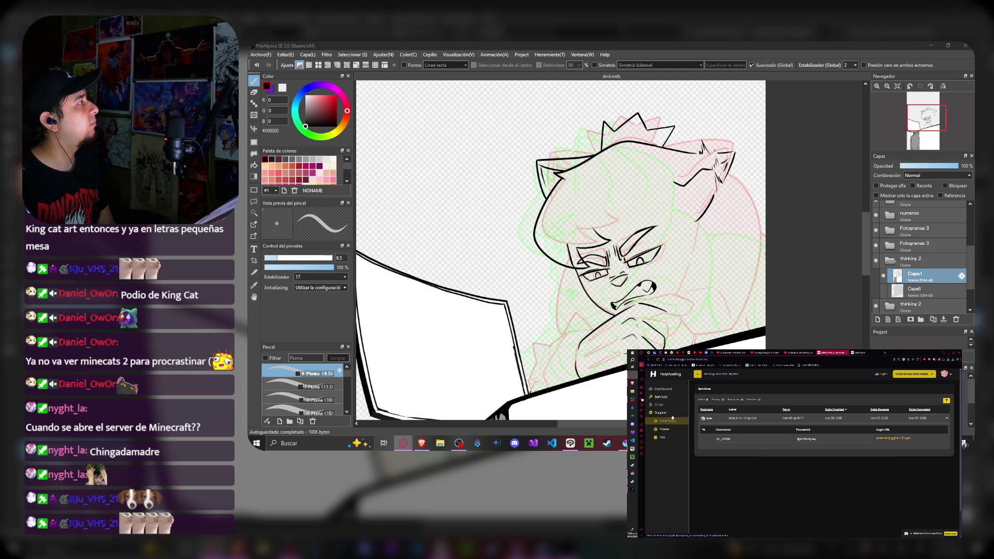
{"action": "left_click", "coordinate": [672, 390]}
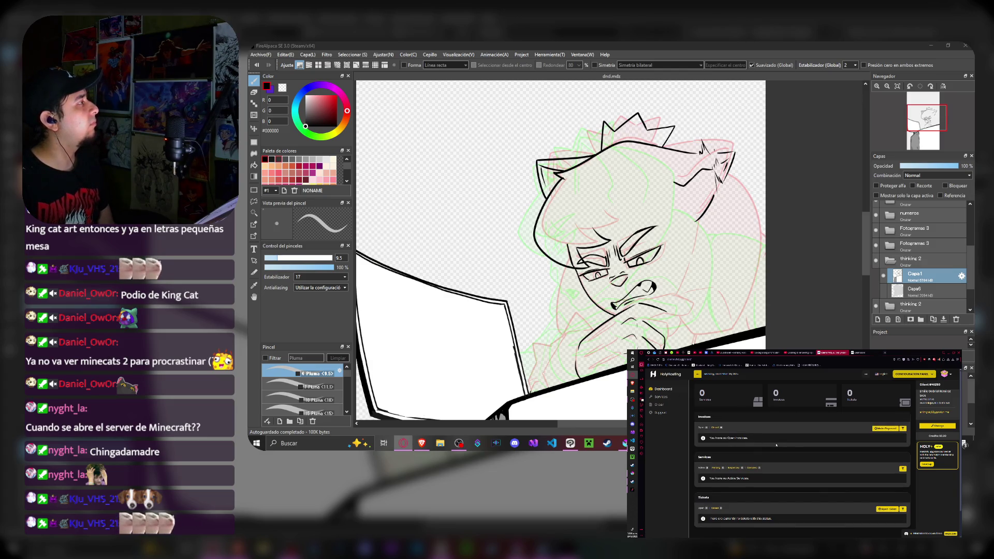
{"action": "scroll", "coordinate": [777, 445], "scroll_direction": "down", "scroll_amount": 2}
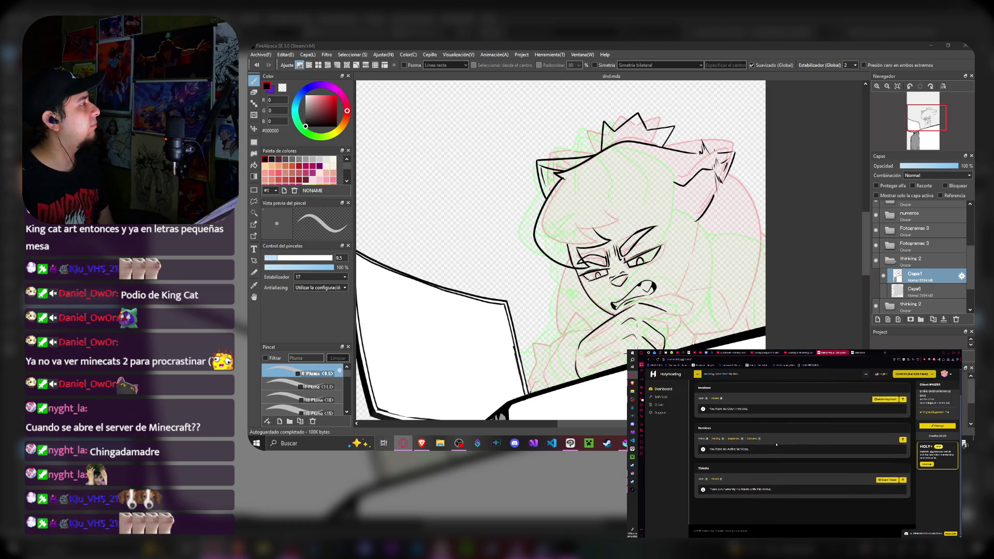
{"action": "scroll", "coordinate": [776, 444], "scroll_direction": "up", "scroll_amount": 2}
{"action": "left_click", "coordinate": [882, 353]}
{"action": "left_click", "coordinate": [850, 352]}
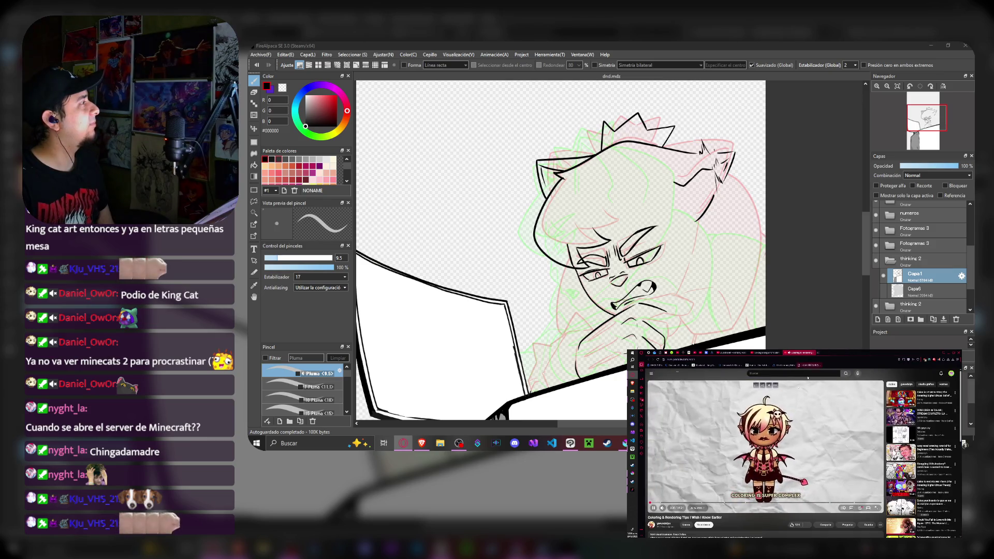
- Close the YouTube tutorial window to reveal the Spotify lyrics window
{"action": "left_click", "coordinate": [916, 370]}
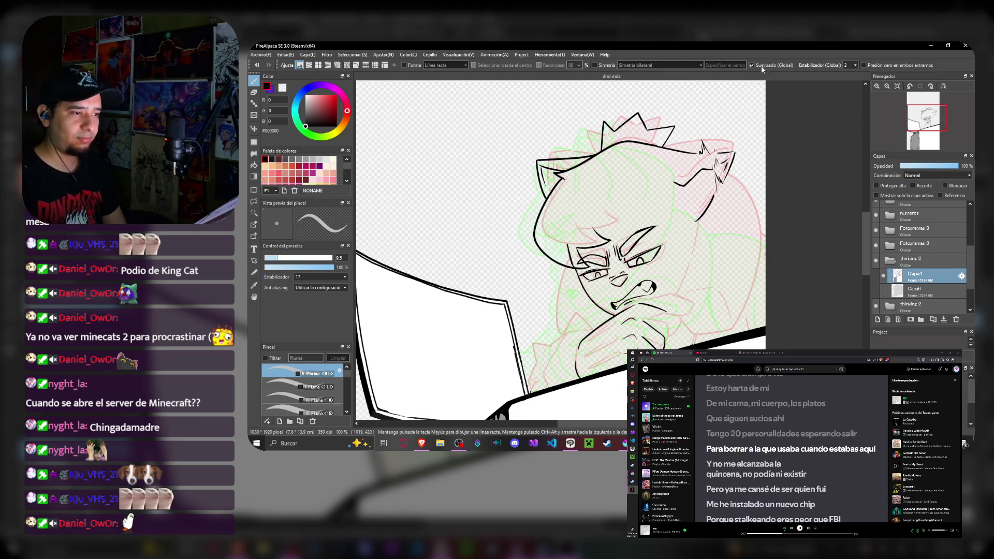
- Ink black Pluma lines over the right ear, jaw, lower right side and clasped hand's fingers
{"action": "left_click_drag", "start_coordinate": [675, 184], "coordinate": [699, 169]}
{"action": "left_click_drag", "start_coordinate": [696, 221], "coordinate": [718, 196]}
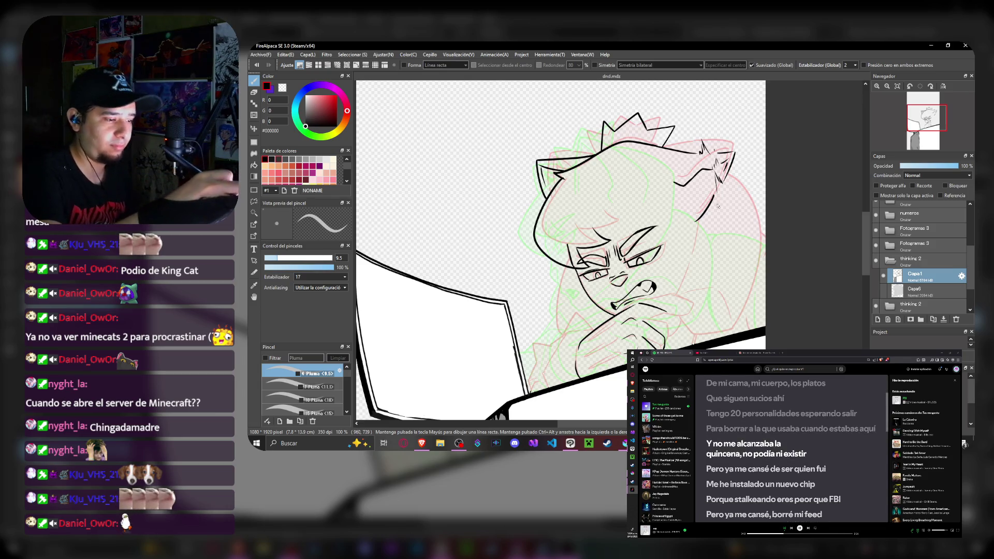
{"action": "left_click_drag", "start_coordinate": [694, 235], "coordinate": [667, 286]}
{"action": "mouse_move", "coordinate": [685, 335]}
{"action": "left_mouse_down"}
{"action": "mouse_move", "coordinate": [738, 320]}
{"action": "mouse_move", "coordinate": [758, 265]}
{"action": "mouse_move", "coordinate": [757, 210]}
{"action": "mouse_move", "coordinate": [734, 152]}
{"action": "left_mouse_up"}
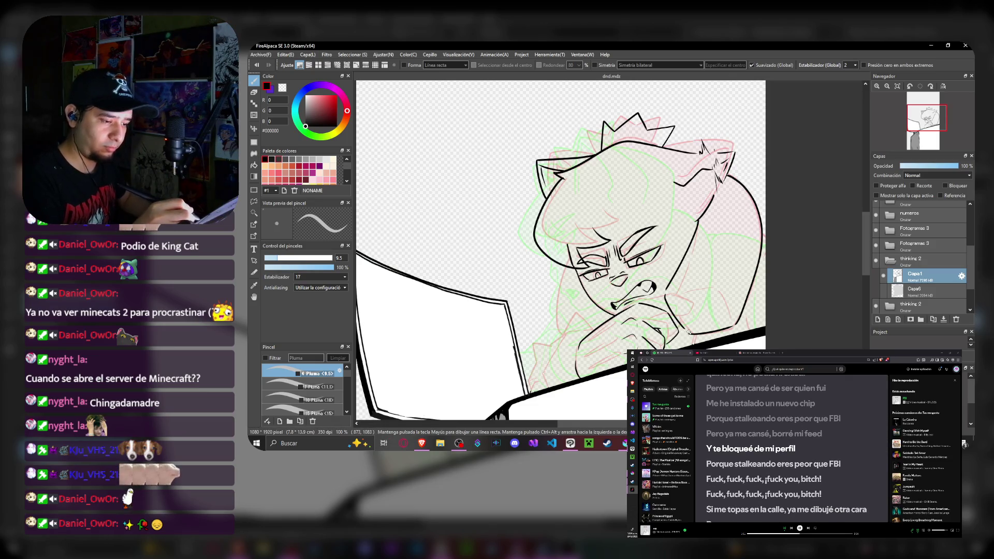
{"action": "key", "text": "ctrl"}
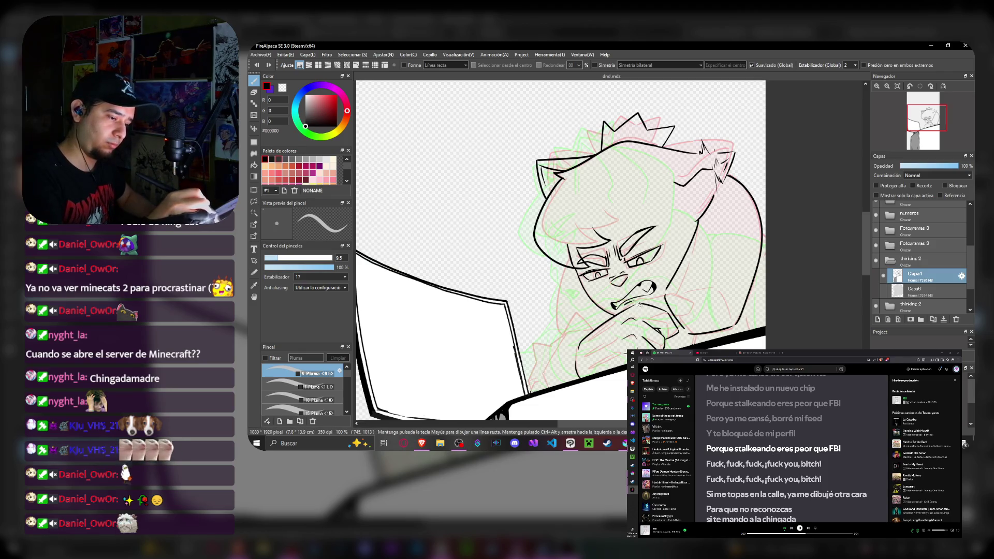
{"action": "mouse_move", "coordinate": [616, 335]}
{"action": "left_mouse_down"}
{"action": "mouse_move", "coordinate": [589, 355]}
{"action": "mouse_move", "coordinate": [592, 366]}
{"action": "left_mouse_up"}
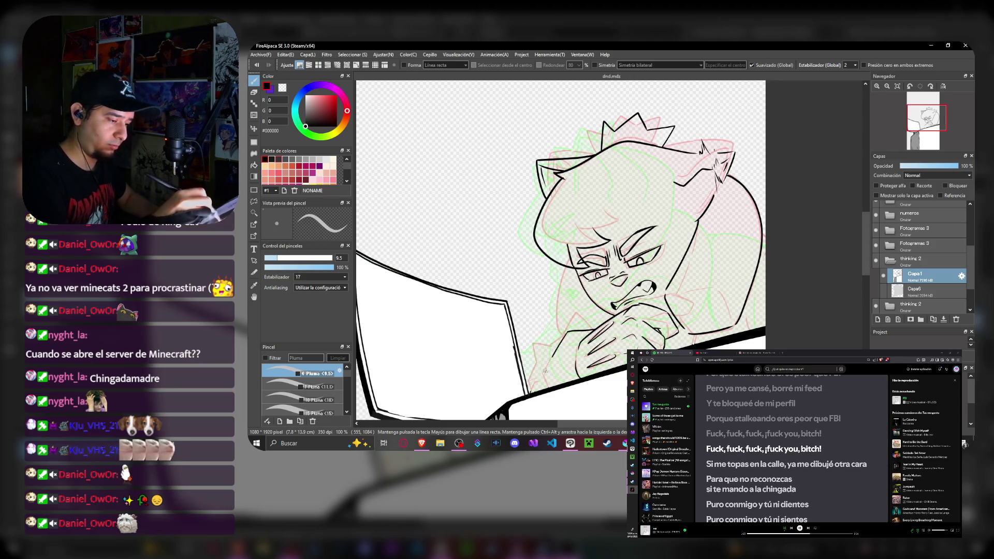
{"action": "left_click_drag", "start_coordinate": [556, 354], "coordinate": [547, 388]}
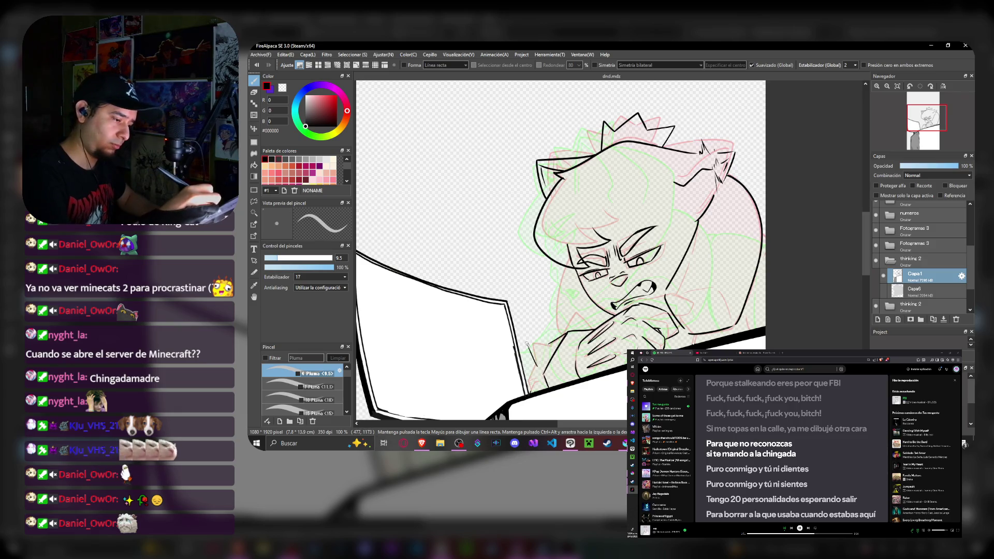
{"action": "mouse_move", "coordinate": [537, 365]}
{"action": "left_mouse_down"}
{"action": "mouse_move", "coordinate": [528, 382]}
{"action": "mouse_move", "coordinate": [539, 384]}
{"action": "left_mouse_up"}
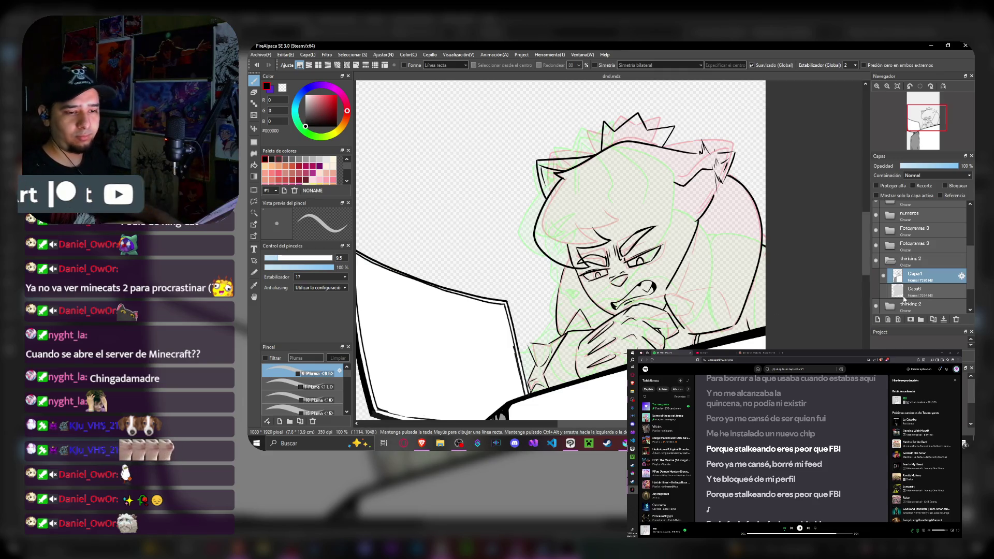
- Show and select grey fill layer Capa6 with the Eraser, and start 'Dancing With Myself' playing
{"action": "left_click", "coordinate": [884, 292]}
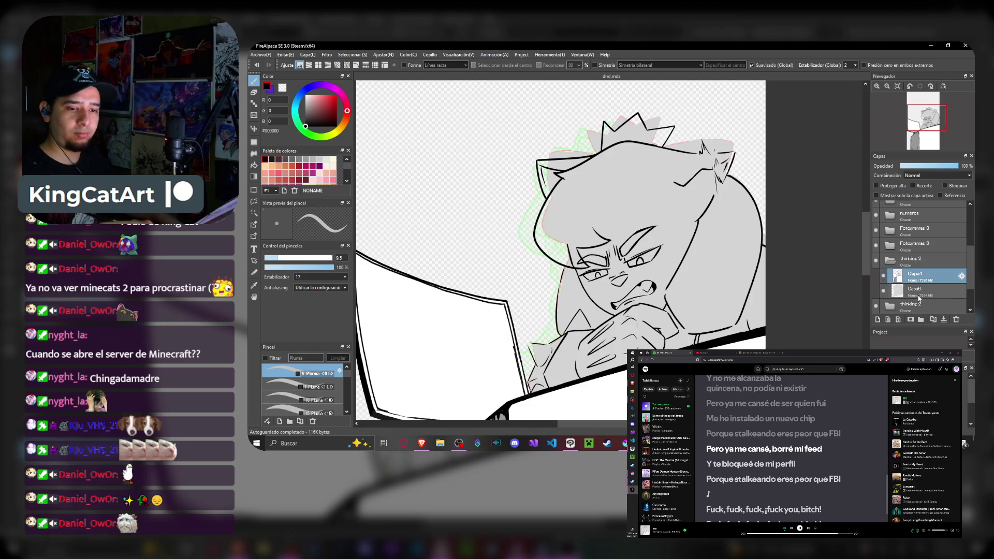
{"action": "left_click", "coordinate": [920, 295]}
{"action": "key", "text": "e"}
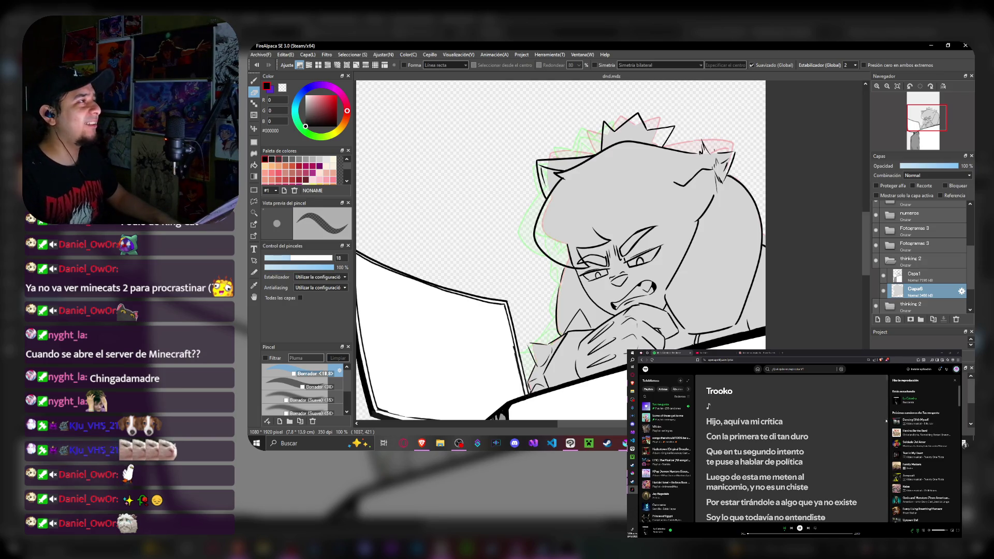
{"action": "double_click", "coordinate": [922, 420]}
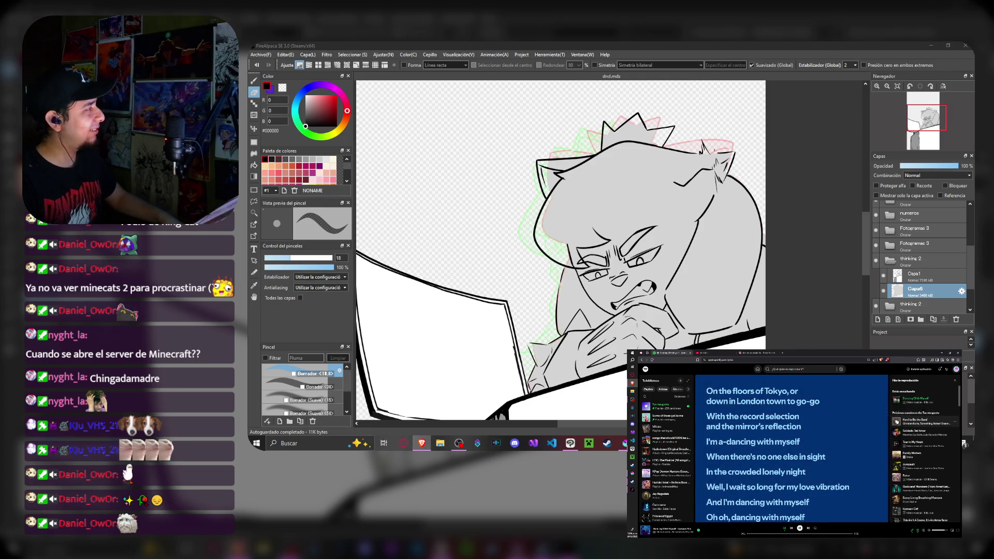
{"action": "left_click", "coordinate": [715, 49]}
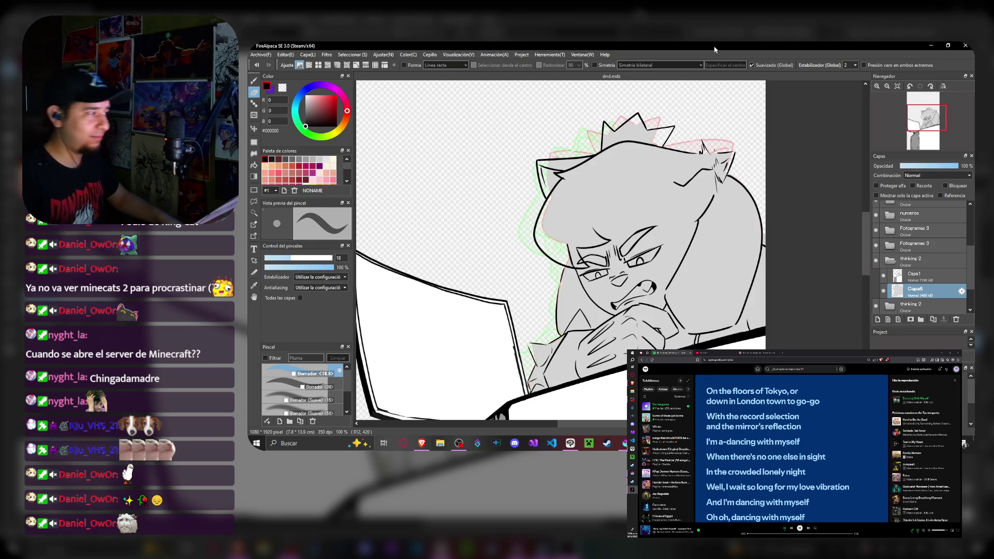
- Paint eyedropped grey #D4D4D4 along the hair edge with a size 14.7 pen
{"action": "key", "text": "b"}
{"action": "left_click", "coordinate": [557, 204], "text": "alt"}
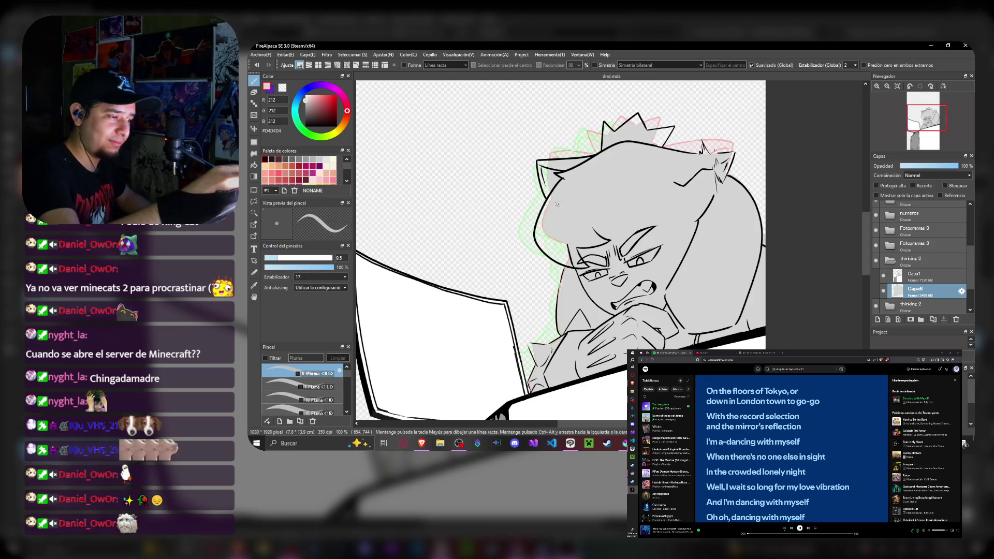
{"action": "left_click", "coordinate": [289, 258]}
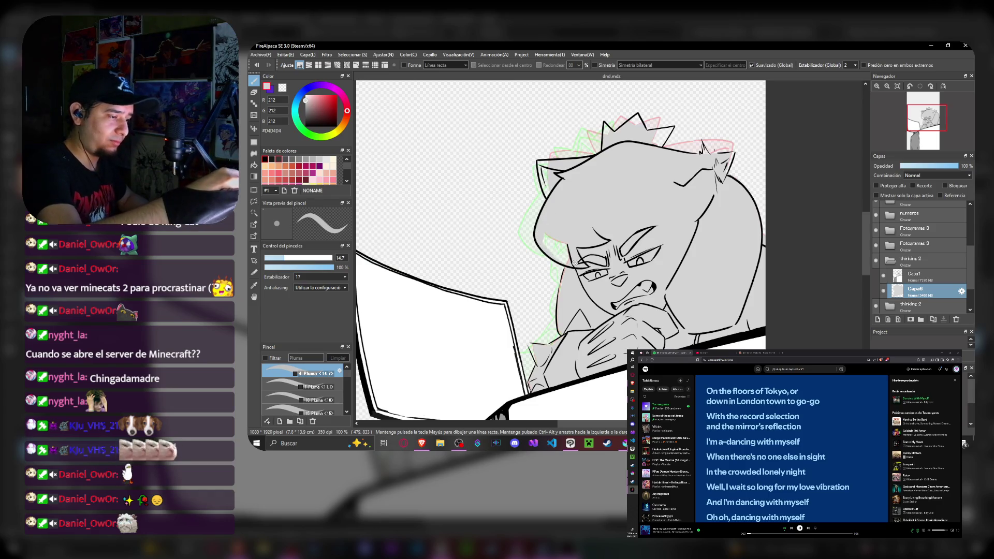
{"action": "left_click_drag", "start_coordinate": [558, 250], "coordinate": [567, 257]}
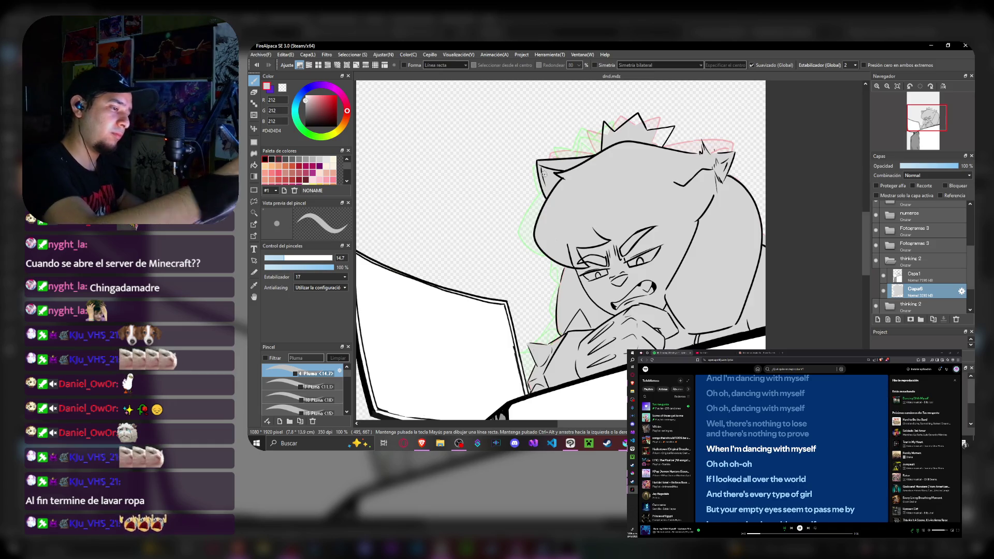
- Paint more grey fill inside the cat's head
{"action": "scroll", "coordinate": [641, 261], "scroll_direction": "down", "scroll_amount": 2}
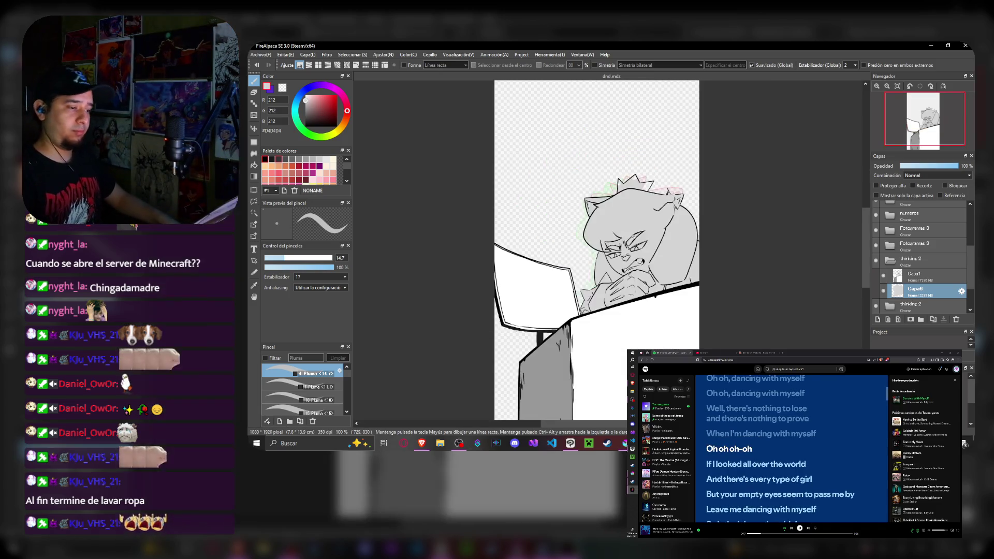
{"action": "scroll", "coordinate": [641, 254], "scroll_direction": "up", "scroll_amount": 3}
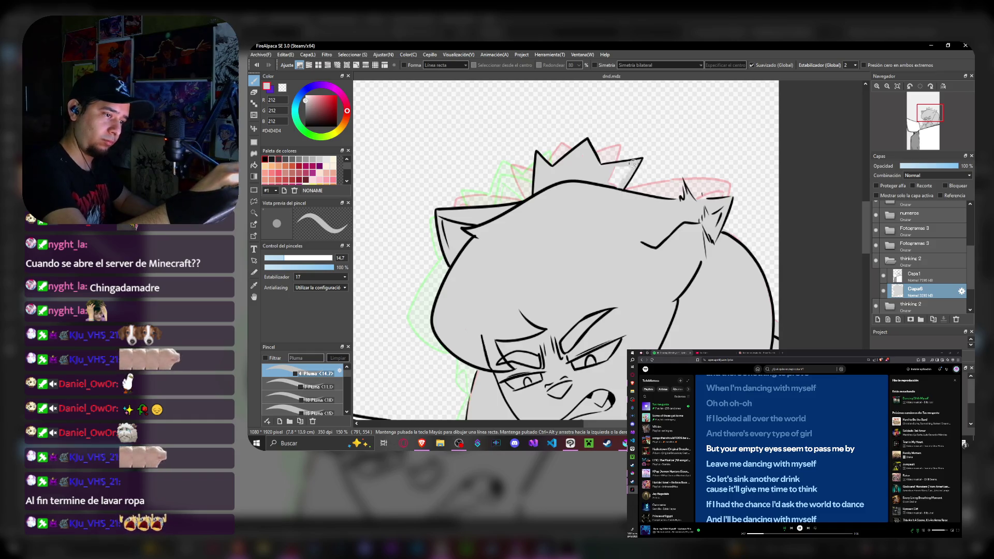
{"action": "left_click_drag", "start_coordinate": [617, 171], "coordinate": [636, 230]}
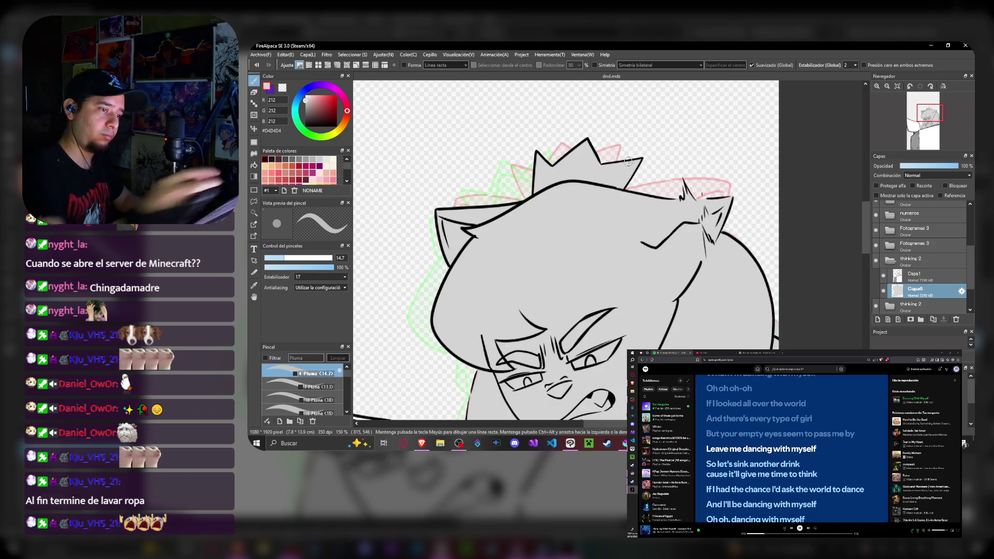
{"action": "scroll", "coordinate": [635, 229], "scroll_direction": "down", "scroll_amount": 4}
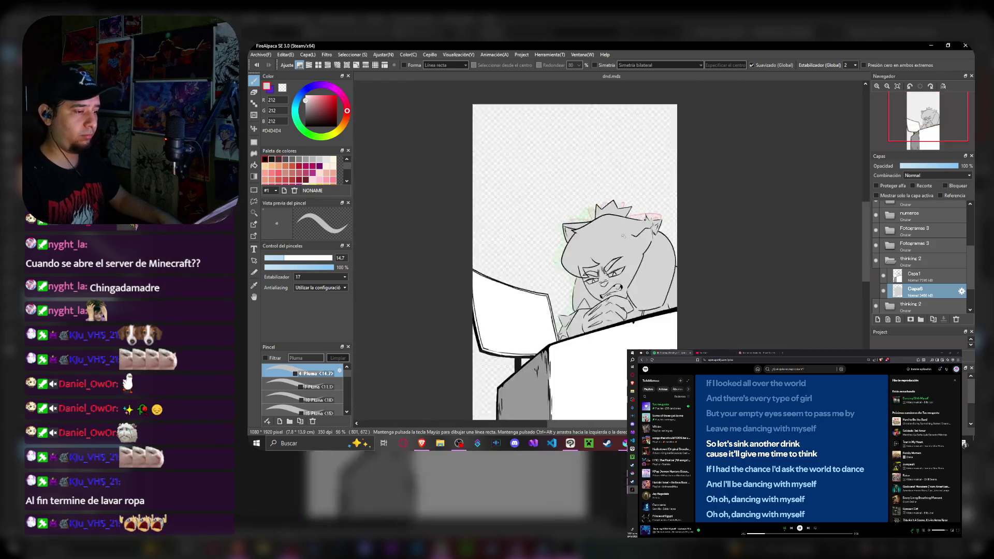
{"action": "scroll", "coordinate": [530, 284], "scroll_direction": "up", "scroll_amount": 2}
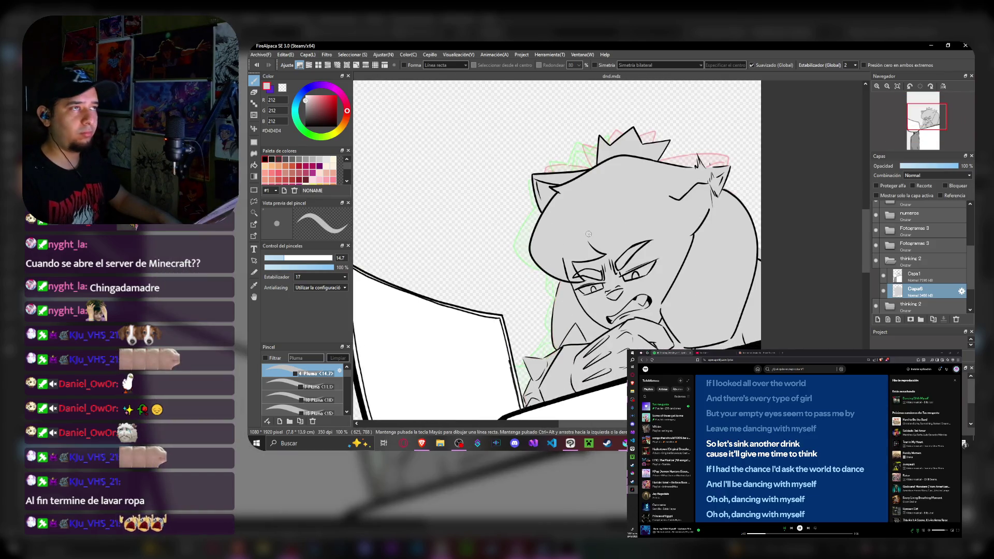
{"action": "scroll", "coordinate": [601, 239], "scroll_direction": "down", "scroll_amount": 2}
{"action": "scroll", "coordinate": [600, 240], "scroll_direction": "up", "scroll_amount": 2}
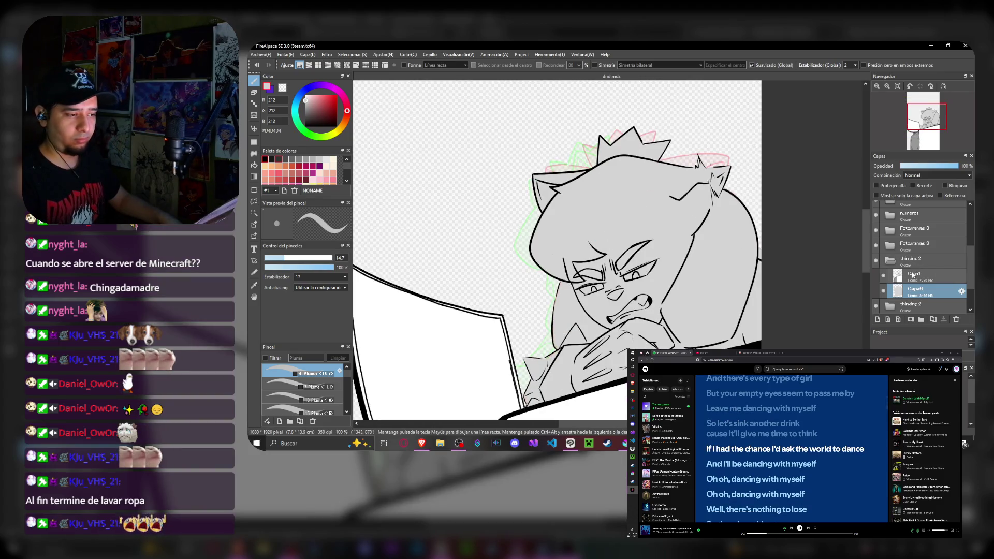
- Play the animation frames in an enlarged preview window, then close it
{"action": "left_click", "coordinate": [891, 260]}
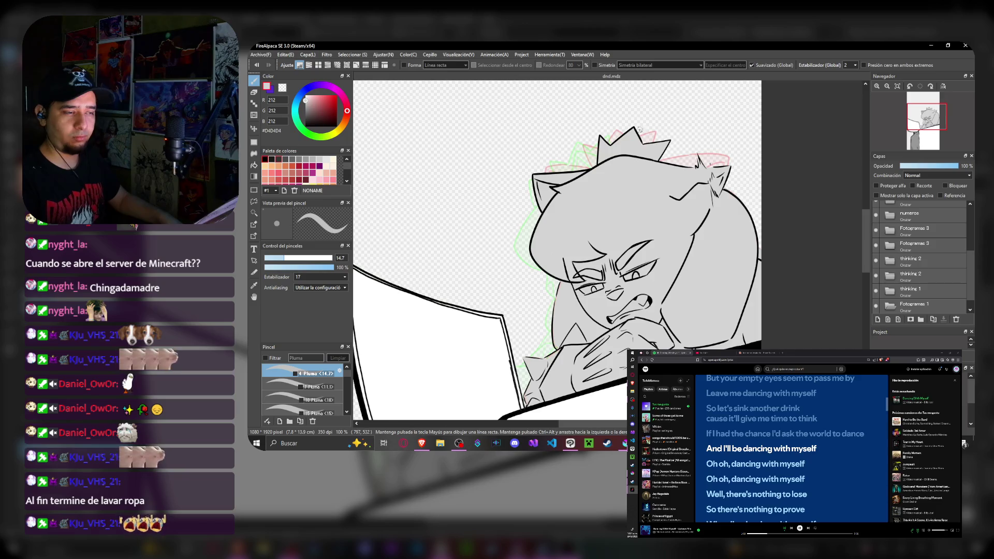
{"action": "left_click", "coordinate": [498, 56]}
{"action": "left_click", "coordinate": [506, 162]}
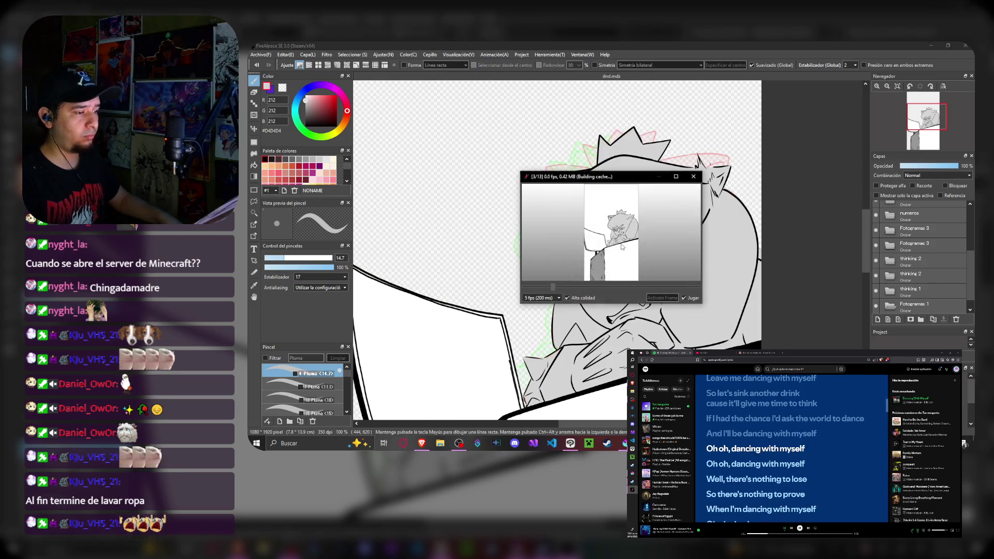
{"action": "left_click_drag", "start_coordinate": [606, 304], "coordinate": [606, 412]}
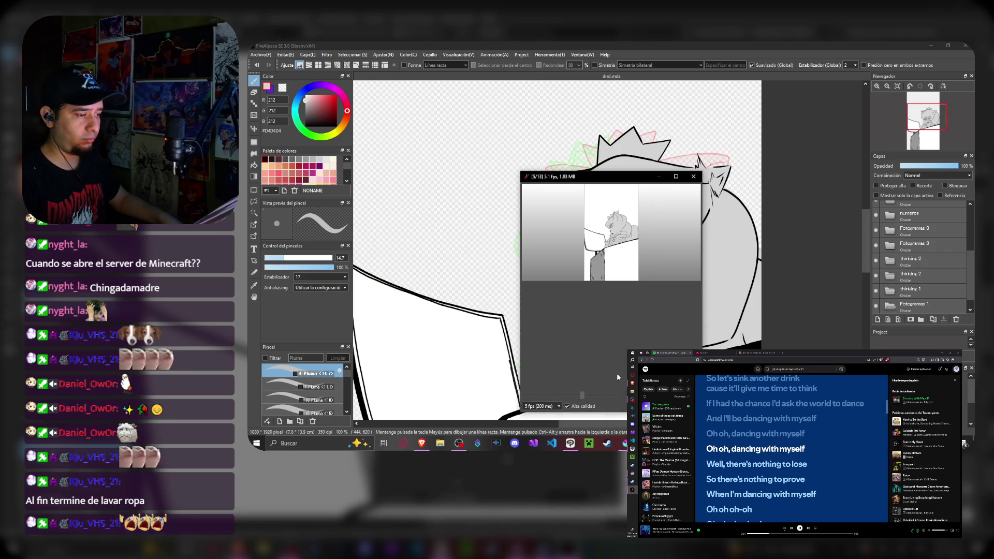
{"action": "left_click", "coordinate": [692, 177]}
- Browse the frame folders and select the upper Fotogramas 3 frame
{"action": "left_click", "coordinate": [916, 270]}
{"action": "left_click", "coordinate": [915, 261]}
{"action": "left_click", "coordinate": [916, 243]}
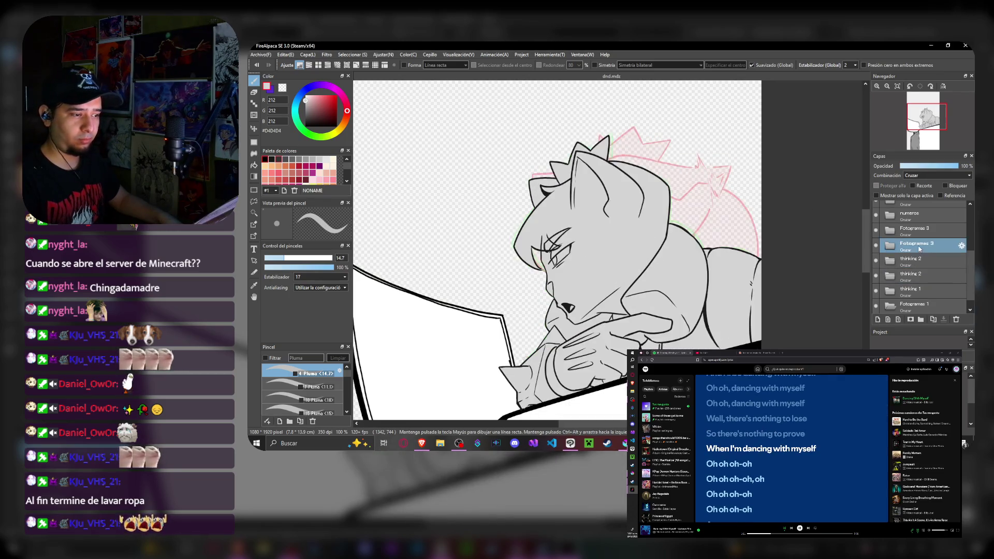
{"action": "scroll", "coordinate": [760, 244], "scroll_direction": "down", "scroll_amount": 2}
{"action": "left_click", "coordinate": [915, 228]}
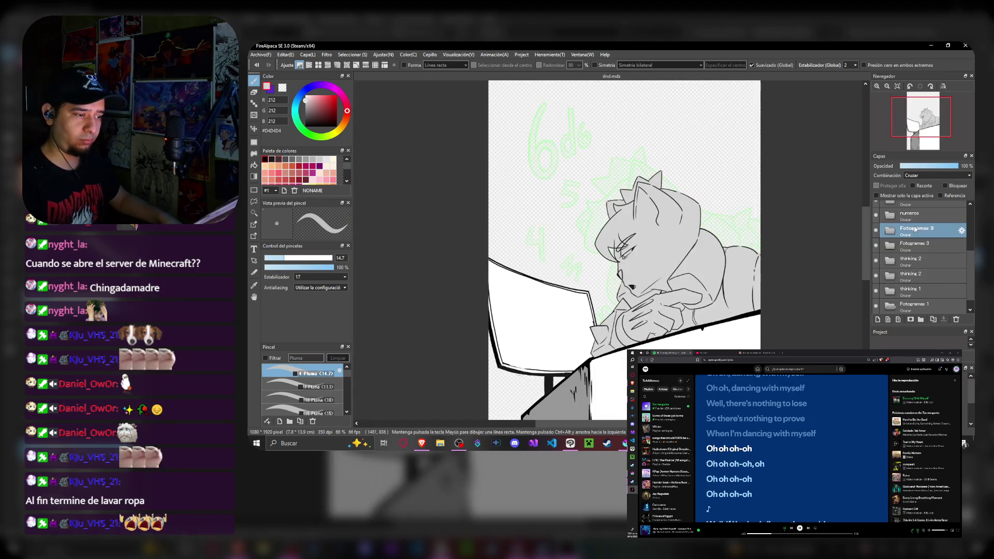
{"action": "left_click", "coordinate": [927, 217]}
{"action": "left_click", "coordinate": [926, 232]}
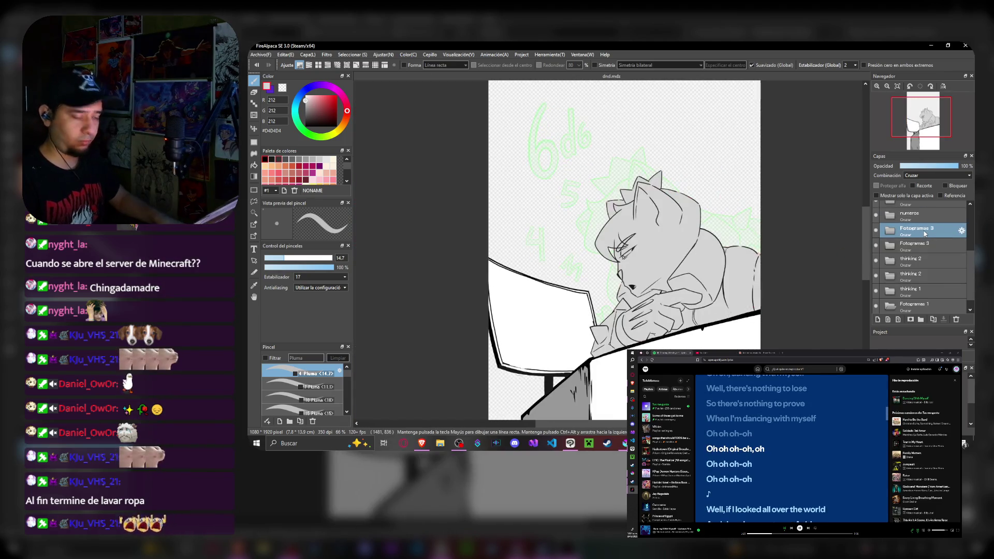
- Duplicate Fotogramas 3 with Ctrl+J, clear its Capa2 line art and hide the grey fill
{"action": "key", "text": "ctrl+j"}
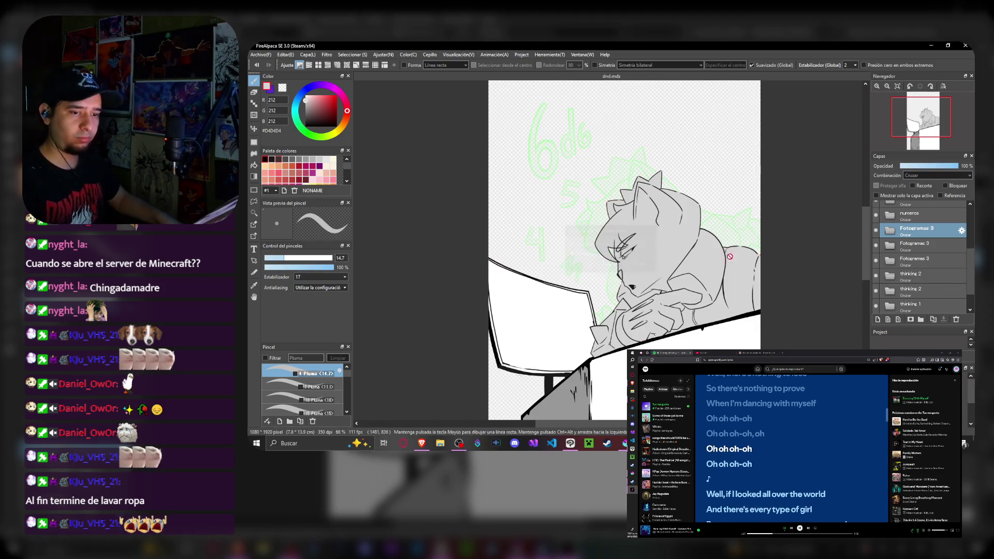
{"action": "left_click", "coordinate": [890, 231]}
{"action": "left_click", "coordinate": [925, 262]}
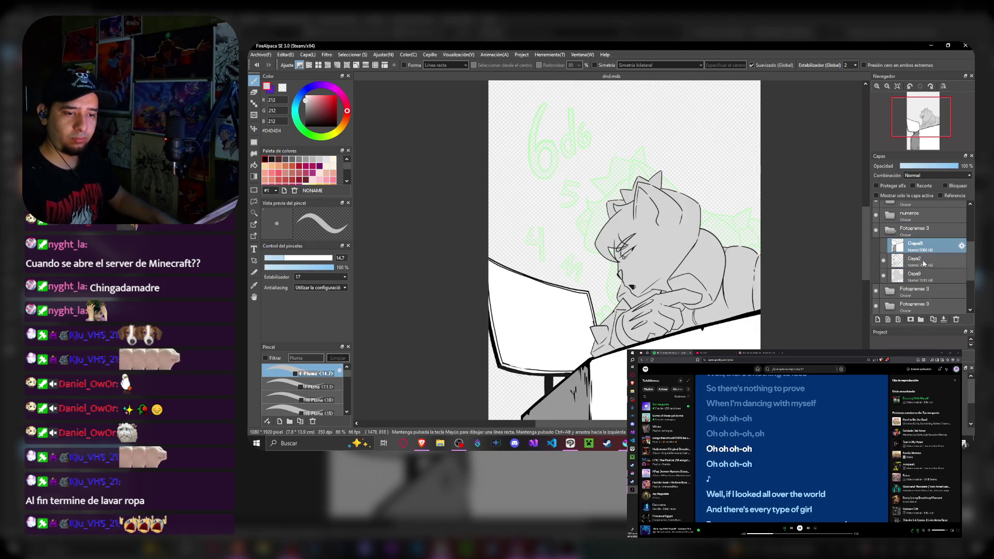
{"action": "key", "text": "Delete"}
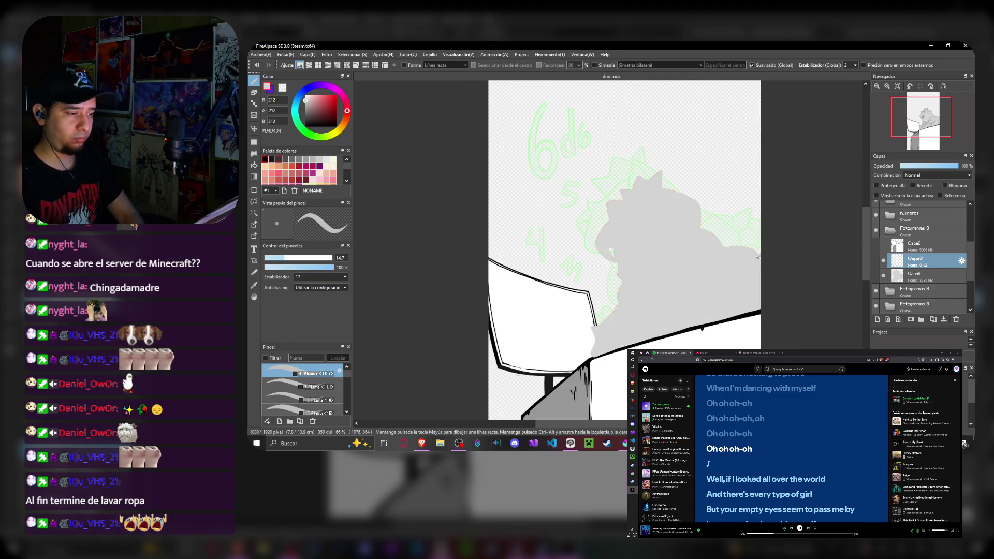
{"action": "left_click", "coordinate": [884, 276]}
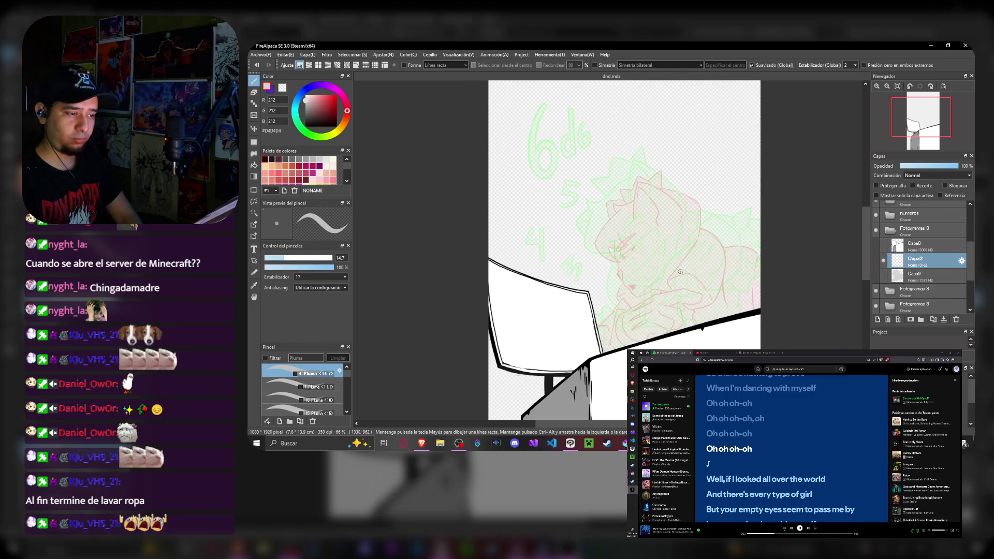
{"action": "scroll", "coordinate": [633, 268], "scroll_direction": "up", "scroll_amount": 2}
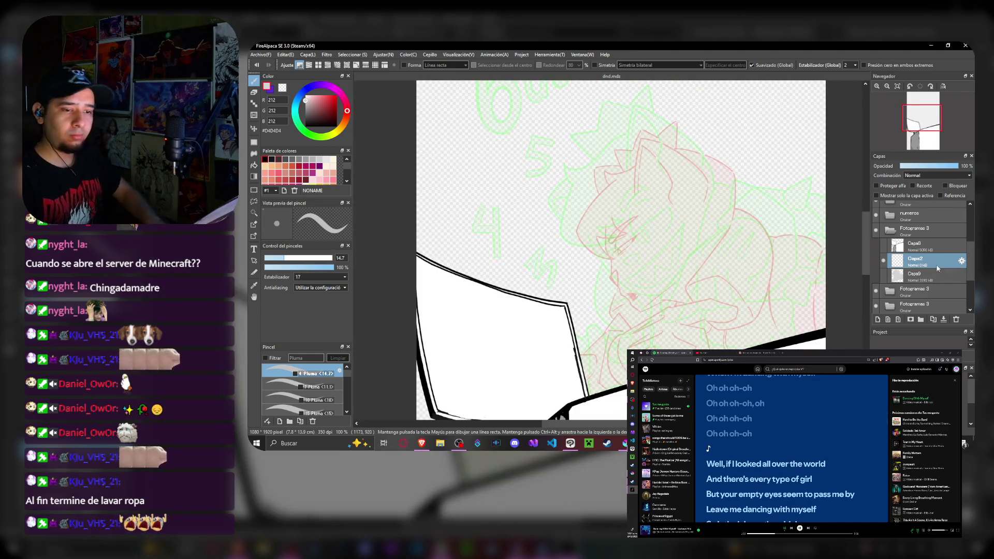
- Switch to black with an 11.1 Pluma pen and ink the narrowed eye's curve
{"action": "left_click", "coordinate": [264, 159]}
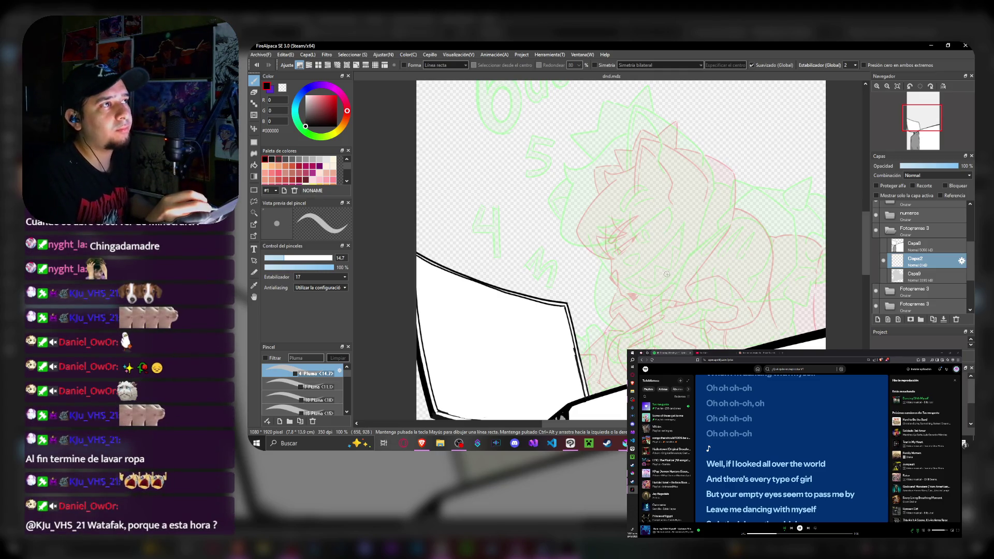
{"action": "left_click", "coordinate": [279, 258]}
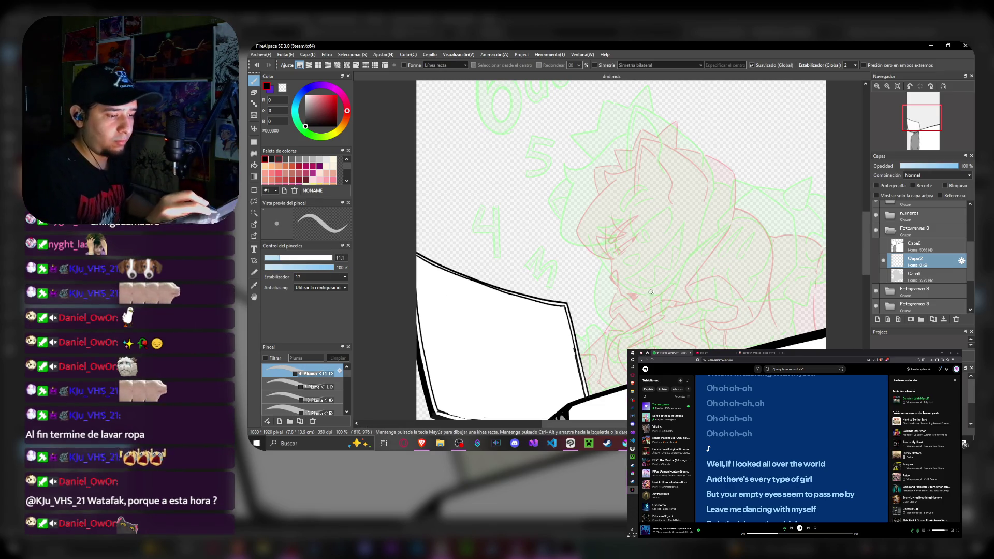
{"action": "left_click_drag", "start_coordinate": [631, 305], "coordinate": [622, 312]}
{"action": "key", "text": "ctrl+z"}
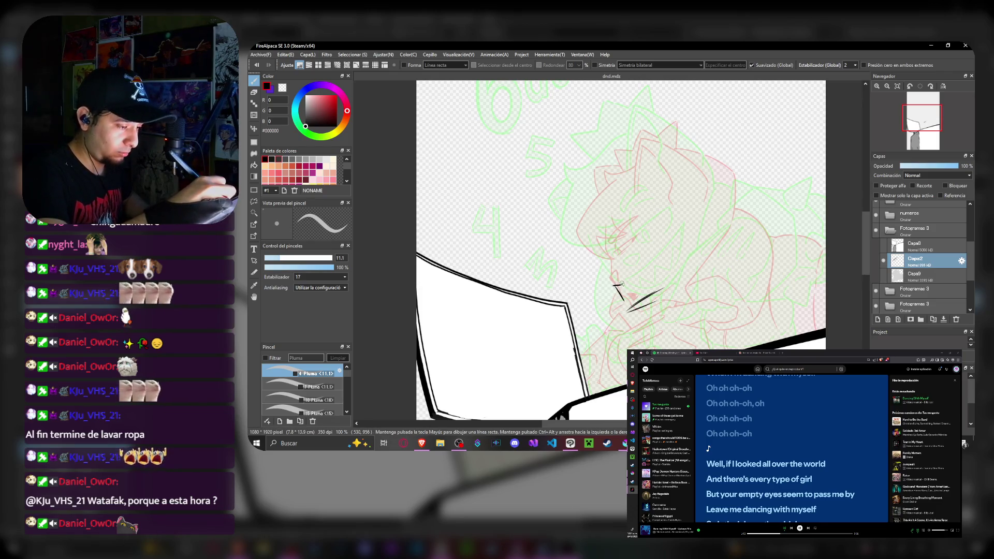
{"action": "mouse_move", "coordinate": [614, 288]}
{"action": "left_mouse_down"}
{"action": "mouse_move", "coordinate": [637, 269]}
{"action": "mouse_move", "coordinate": [654, 280]}
{"action": "mouse_move", "coordinate": [638, 277]}
{"action": "left_mouse_up"}
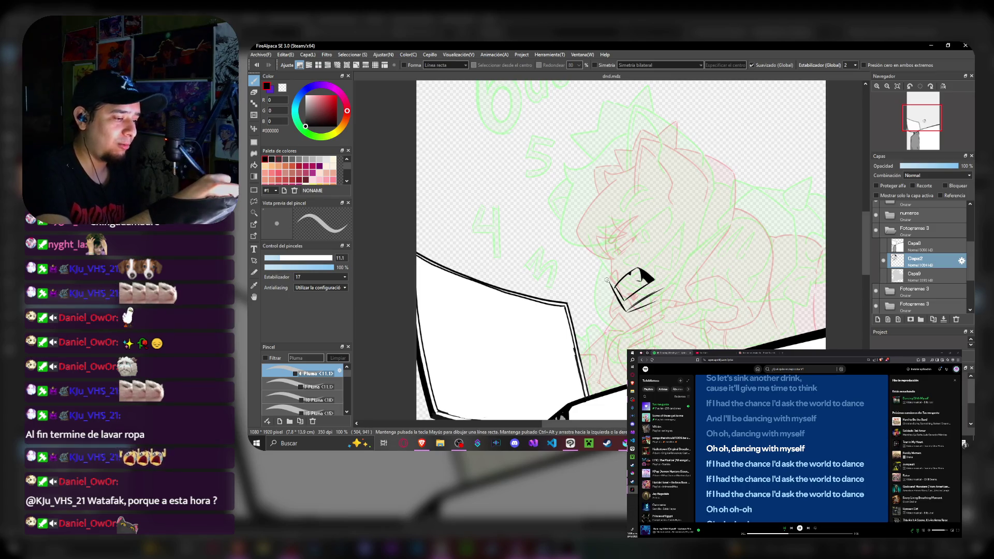
- Refine the strokes around the eye, undoing stray marks and redrawing the vertical brow line
{"action": "left_click", "coordinate": [613, 242]}
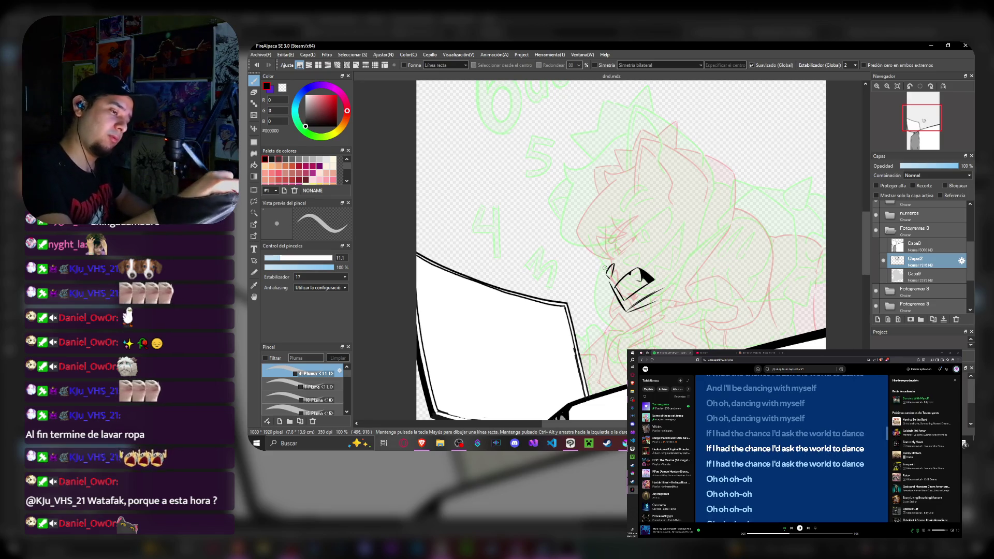
{"action": "left_click_drag", "start_coordinate": [604, 272], "coordinate": [600, 235]}
{"action": "key", "text": "ctrl+z"}
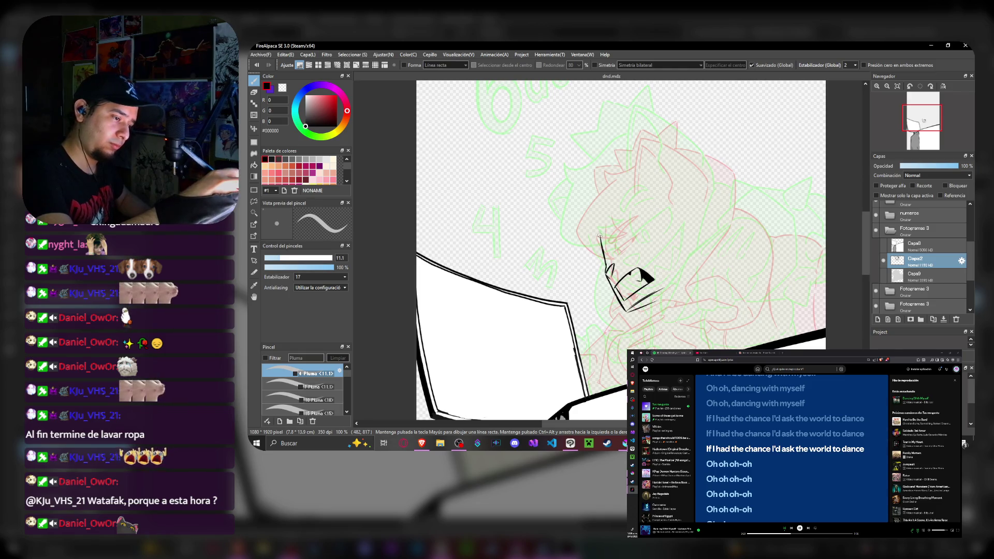
{"action": "key", "text": "ctrl+z"}
{"action": "key", "text": "ctrl+z"}
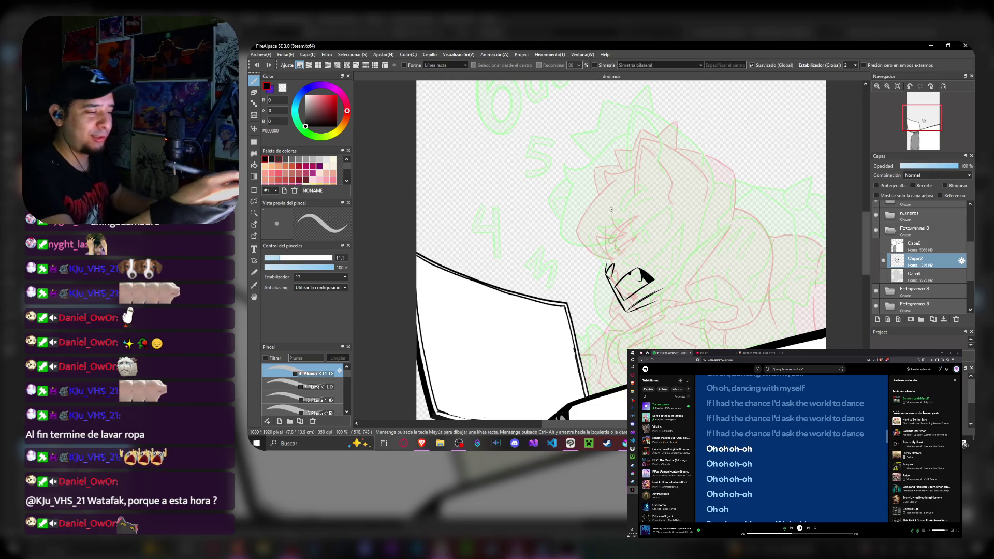
{"action": "key", "text": "ctrl+z"}
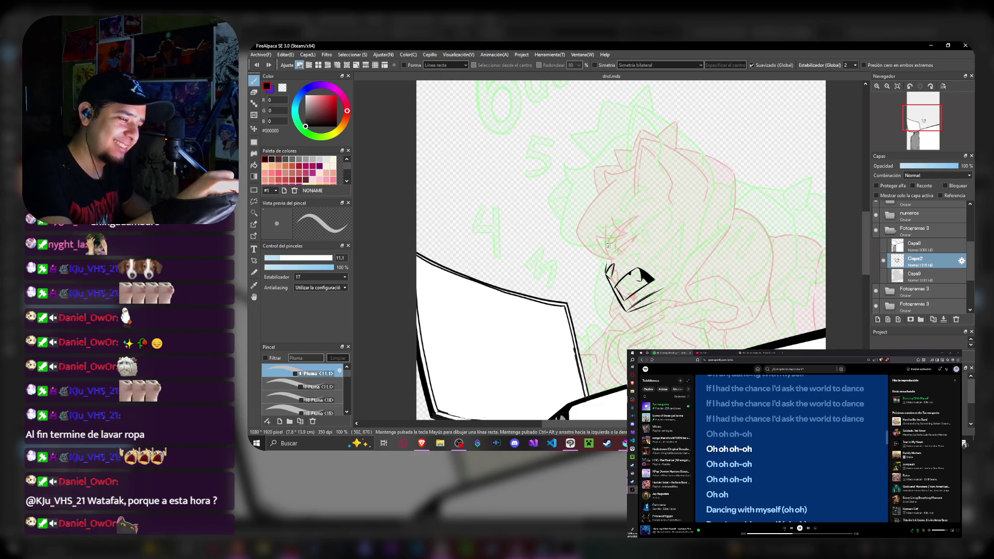
{"action": "mouse_move", "coordinate": [608, 275]}
{"action": "left_mouse_down"}
{"action": "mouse_move", "coordinate": [601, 234]}
{"action": "mouse_move", "coordinate": [611, 245]}
{"action": "left_mouse_up"}
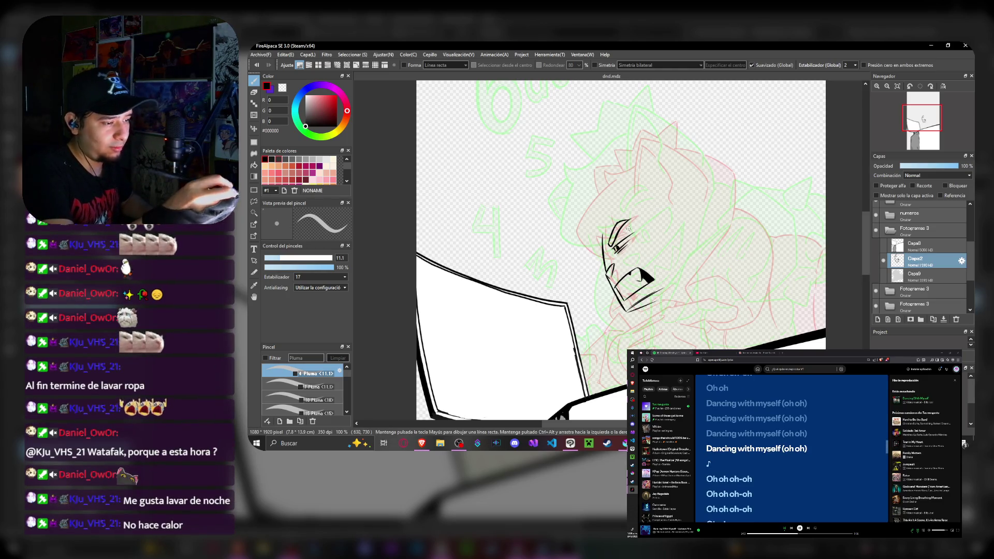
{"action": "left_click_drag", "start_coordinate": [616, 253], "coordinate": [628, 251]}
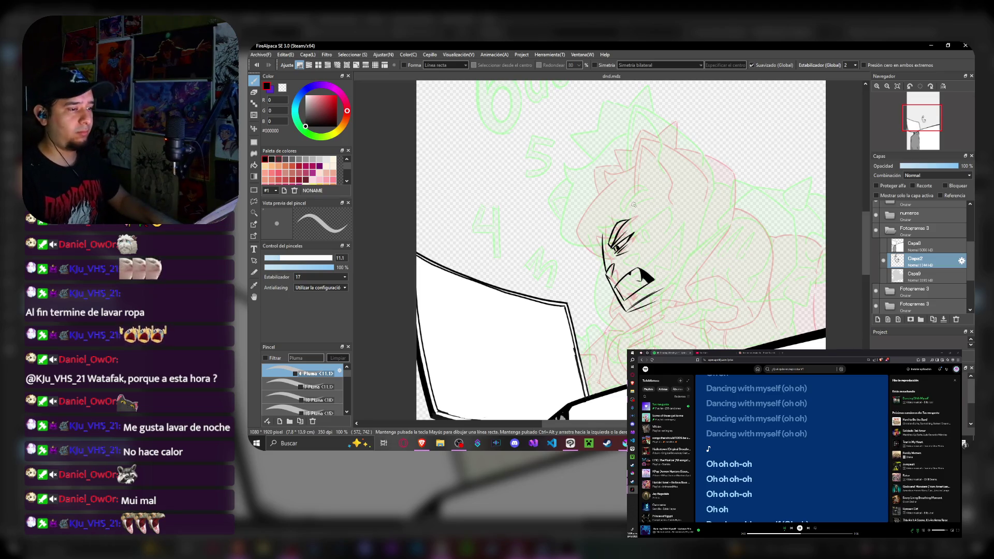
{"action": "scroll", "coordinate": [634, 205], "scroll_direction": "down", "scroll_amount": 2}
{"action": "scroll", "coordinate": [634, 205], "scroll_direction": "up", "scroll_amount": 1}
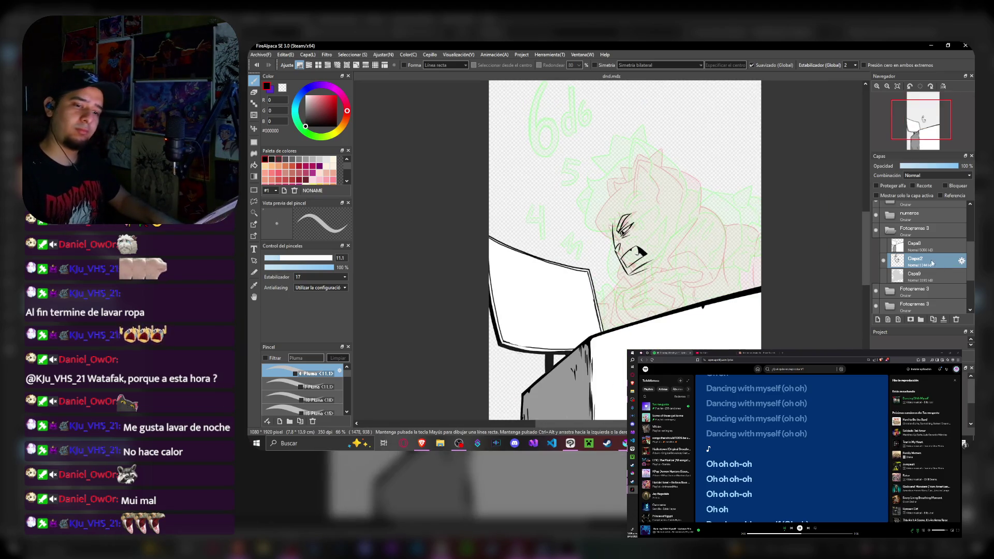
{"action": "left_click", "coordinate": [918, 230]}
{"action": "key", "text": "ctrl+Right"}
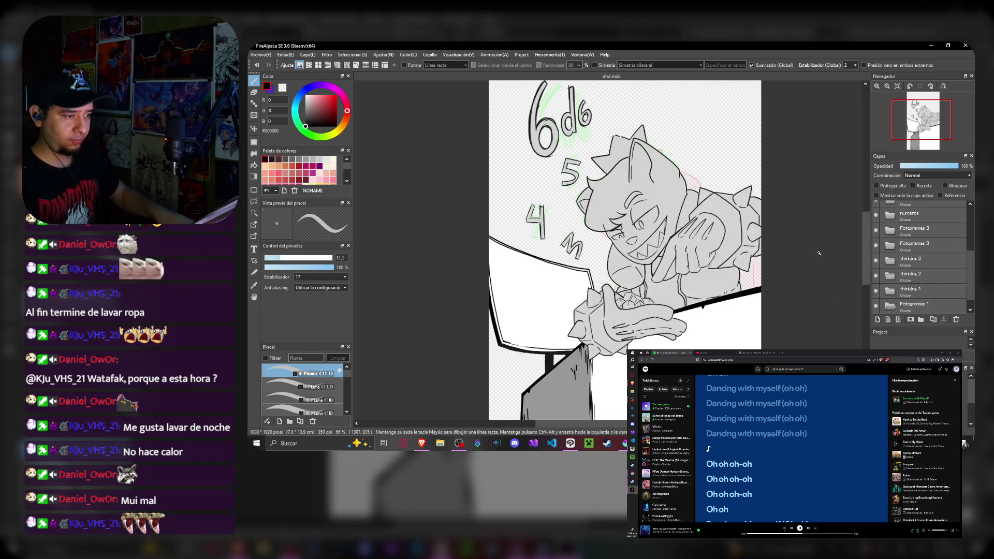
{"action": "scroll", "coordinate": [857, 250], "scroll_direction": "down", "scroll_amount": 1}
{"action": "scroll", "coordinate": [856, 250], "scroll_direction": "up", "scroll_amount": 1}
{"action": "scroll", "coordinate": [928, 249], "scroll_direction": "up", "scroll_amount": 1}
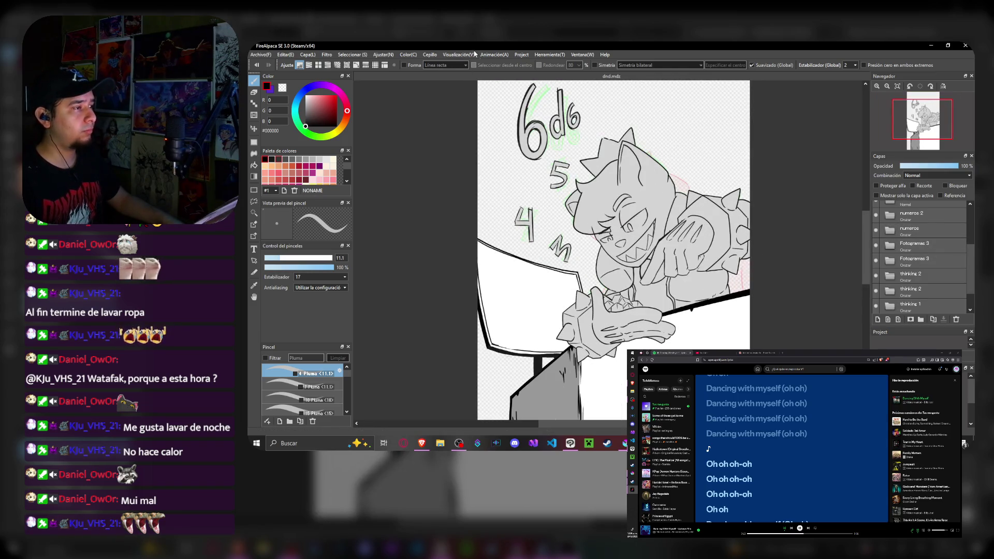
{"action": "left_click", "coordinate": [495, 54]}
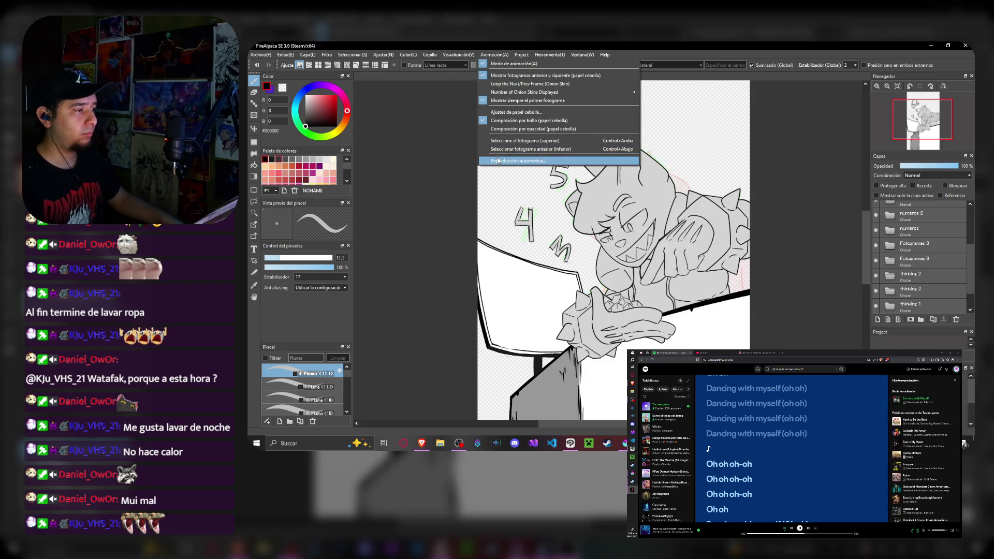
{"action": "left_click", "coordinate": [500, 161]}
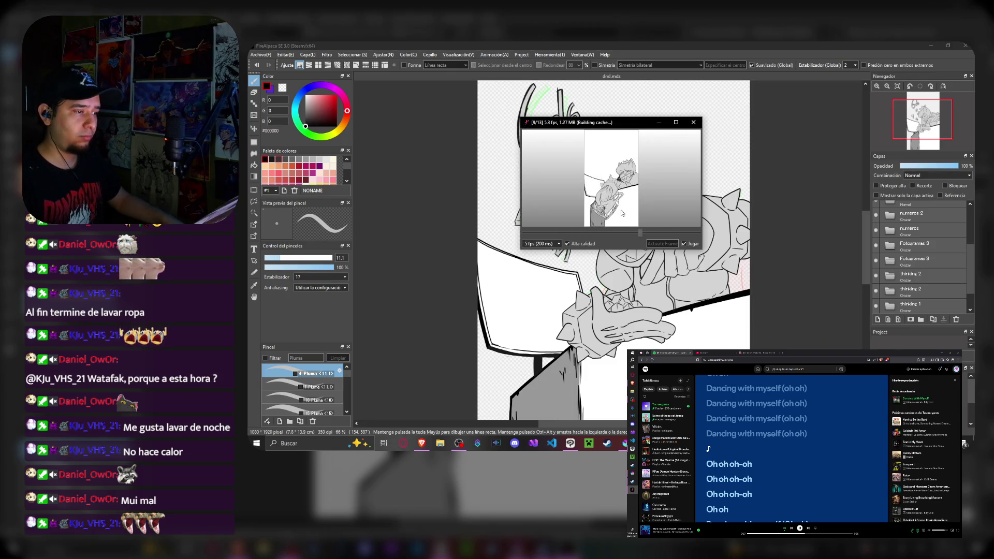
{"action": "left_click", "coordinate": [939, 238]}
{"action": "scroll", "coordinate": [939, 238], "scroll_direction": "down", "scroll_amount": 1}
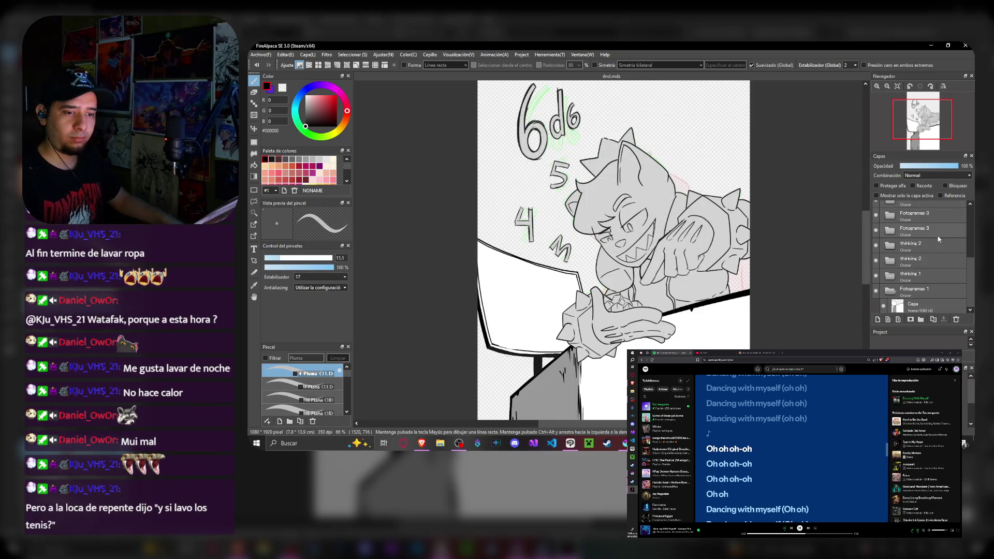
{"action": "left_click", "coordinate": [925, 304]}
{"action": "scroll", "coordinate": [686, 213], "scroll_direction": "up", "scroll_amount": 2}
{"action": "scroll", "coordinate": [687, 213], "scroll_direction": "down", "scroll_amount": 3}
{"action": "scroll", "coordinate": [687, 213], "scroll_direction": "up", "scroll_amount": 3}
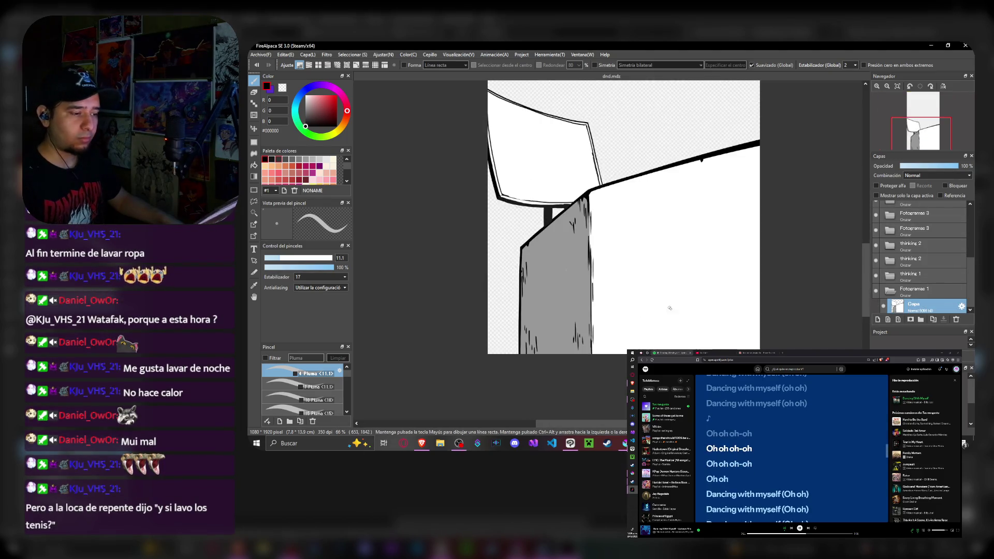
{"action": "scroll", "coordinate": [687, 213], "scroll_direction": "down", "scroll_amount": 1}
{"action": "scroll", "coordinate": [693, 231], "scroll_direction": "up", "scroll_amount": 1}
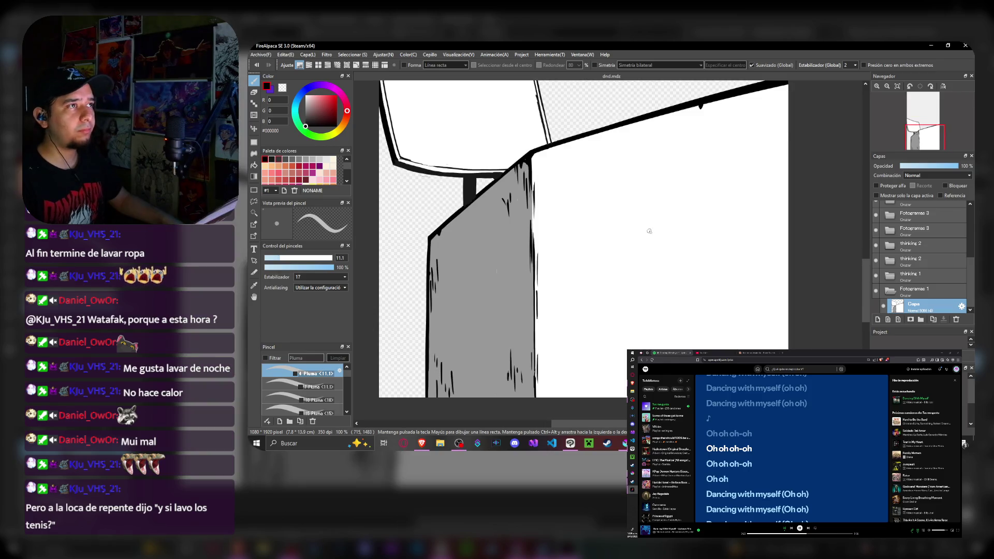
{"action": "scroll", "coordinate": [650, 233], "scroll_direction": "down", "scroll_amount": 1}
{"action": "scroll", "coordinate": [651, 239], "scroll_direction": "up", "scroll_amount": 1}
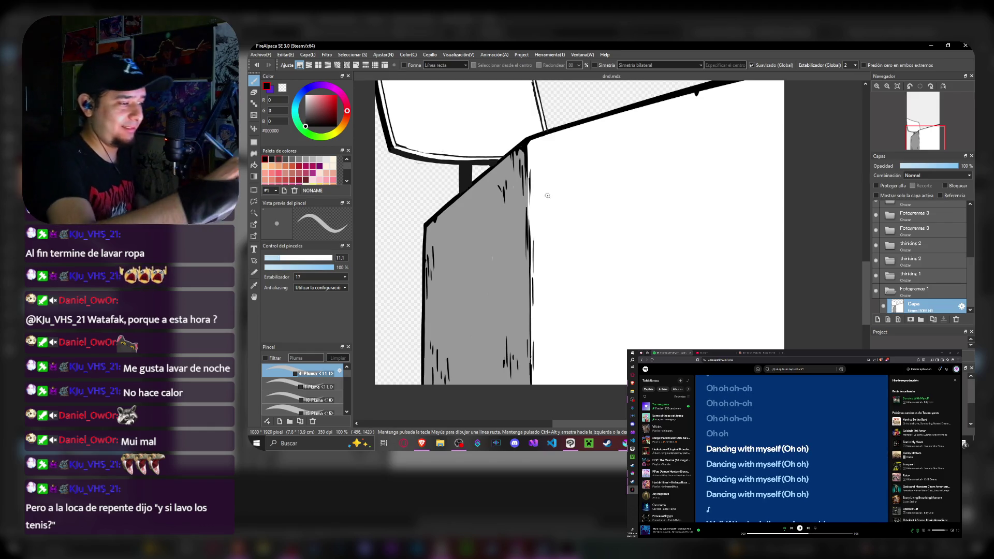
- Draw the outlined block letter K on the desk front, redoing its diagonal arm twice
{"action": "left_click_drag", "start_coordinate": [543, 220], "coordinate": [541, 152]}
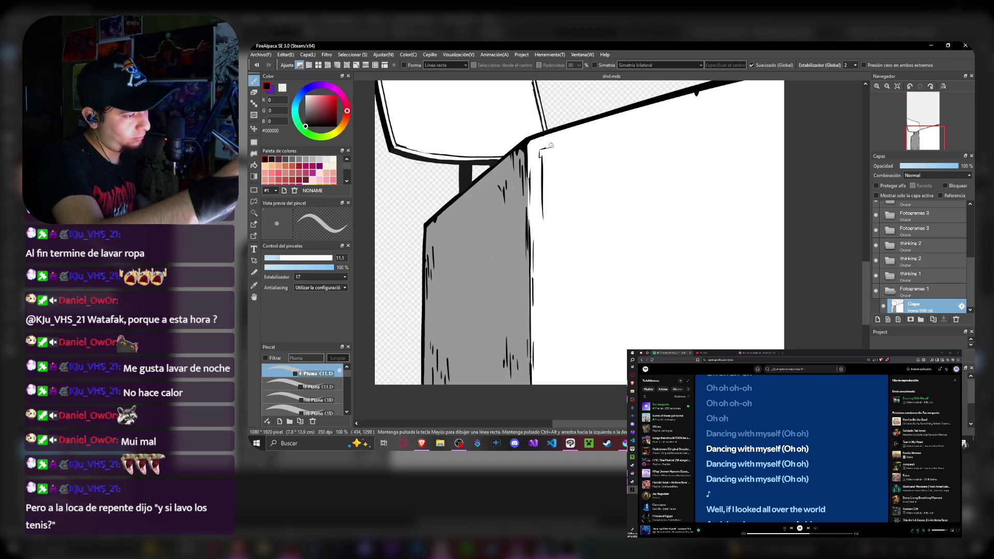
{"action": "left_click_drag", "start_coordinate": [557, 148], "coordinate": [551, 184]}
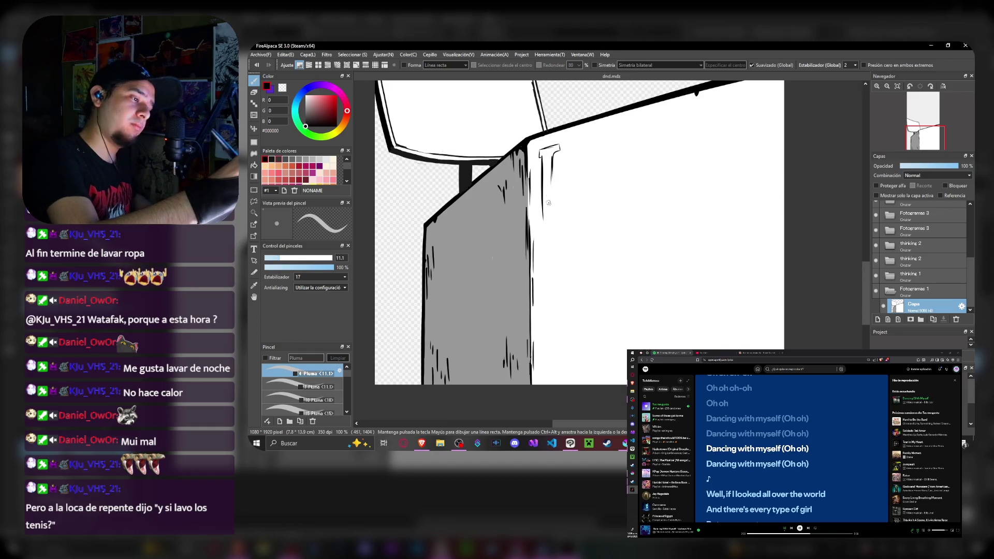
{"action": "mouse_move", "coordinate": [540, 222]}
{"action": "left_mouse_down"}
{"action": "mouse_move", "coordinate": [560, 218]}
{"action": "mouse_move", "coordinate": [552, 190]}
{"action": "mouse_move", "coordinate": [574, 148]}
{"action": "mouse_move", "coordinate": [560, 181]}
{"action": "mouse_move", "coordinate": [568, 212]}
{"action": "mouse_move", "coordinate": [582, 218]}
{"action": "mouse_move", "coordinate": [559, 188]}
{"action": "left_mouse_up"}
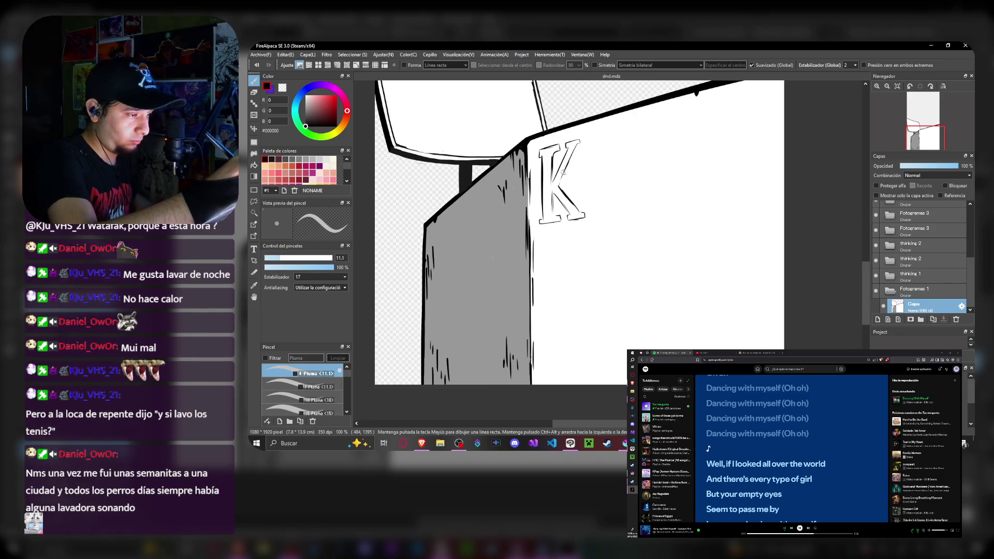
{"action": "mouse_move", "coordinate": [583, 210]}
{"action": "left_mouse_down"}
{"action": "mouse_move", "coordinate": [581, 159]}
{"action": "mouse_move", "coordinate": [588, 153]}
{"action": "mouse_move", "coordinate": [589, 211]}
{"action": "mouse_move", "coordinate": [595, 144]}
{"action": "left_mouse_up"}
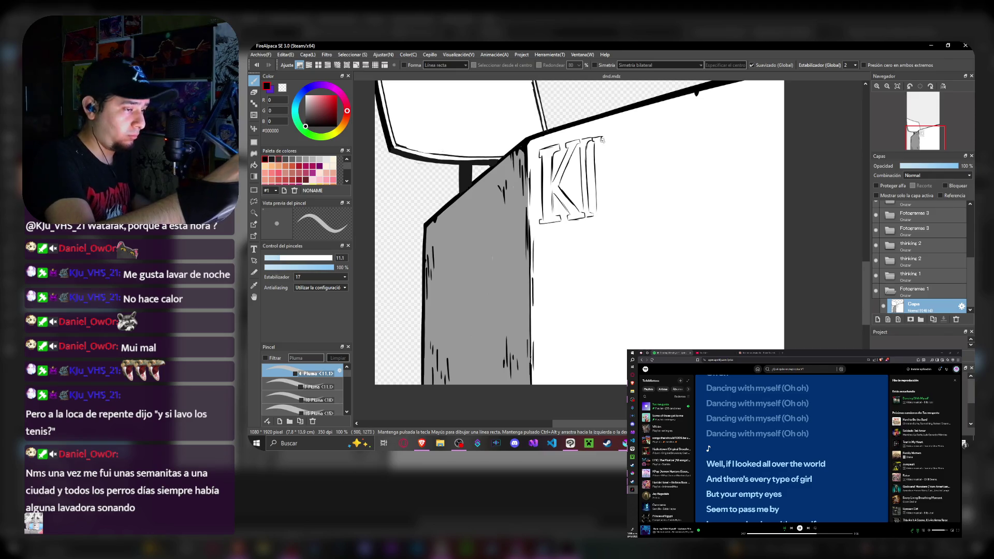
{"action": "left_click_drag", "start_coordinate": [602, 144], "coordinate": [631, 203]}
{"action": "key", "text": "ctrl+z"}
{"action": "key", "text": "ctrl+z"}
{"action": "left_click_drag", "start_coordinate": [603, 145], "coordinate": [633, 201]}
{"action": "key", "text": "ctrl+z"}
{"action": "mouse_move", "coordinate": [603, 144]}
{"action": "left_mouse_down"}
{"action": "mouse_move", "coordinate": [627, 193]}
{"action": "mouse_move", "coordinate": [632, 137]}
{"action": "mouse_move", "coordinate": [629, 185]}
{"action": "left_mouse_up"}
- Add the outlined letters I, N and G beside the K to complete KING
{"action": "mouse_move", "coordinate": [596, 215]}
{"action": "left_mouse_down"}
{"action": "mouse_move", "coordinate": [606, 212]}
{"action": "mouse_move", "coordinate": [603, 160]}
{"action": "mouse_move", "coordinate": [631, 208]}
{"action": "left_mouse_up"}
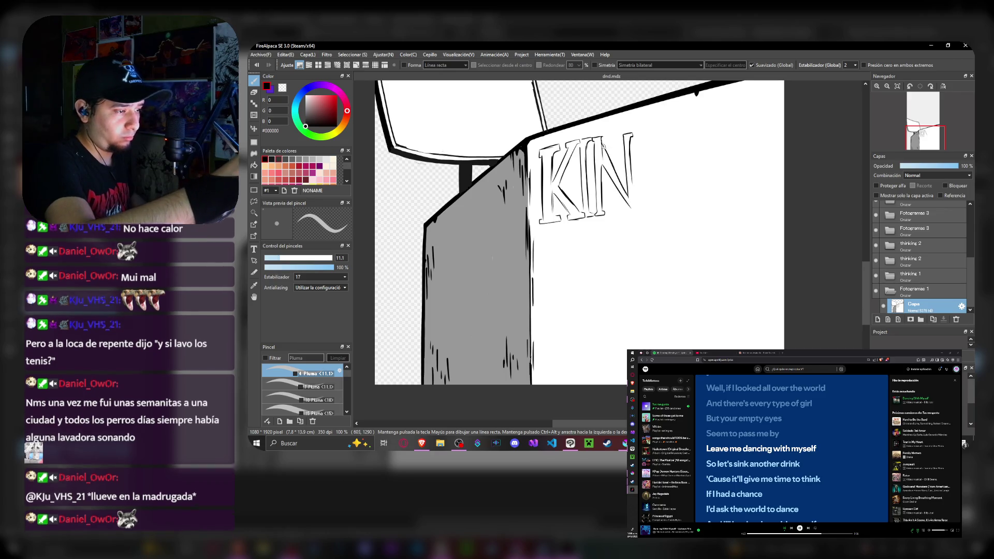
{"action": "left_click_drag", "start_coordinate": [604, 160], "coordinate": [605, 142]}
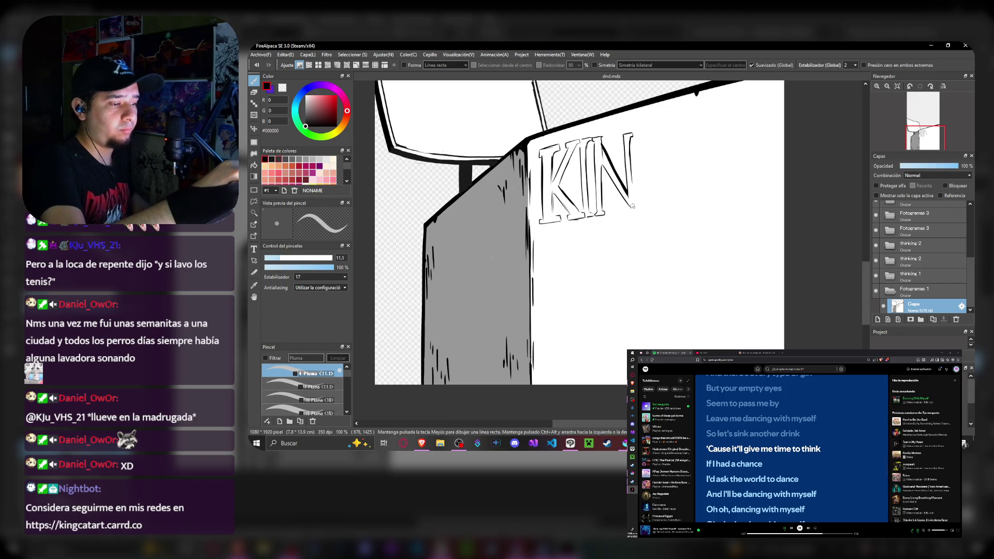
{"action": "mouse_move", "coordinate": [632, 205]}
{"action": "left_mouse_down"}
{"action": "mouse_move", "coordinate": [627, 212]}
{"action": "mouse_move", "coordinate": [632, 168]}
{"action": "mouse_move", "coordinate": [635, 203]}
{"action": "mouse_move", "coordinate": [625, 135]}
{"action": "mouse_move", "coordinate": [628, 156]}
{"action": "left_mouse_up"}
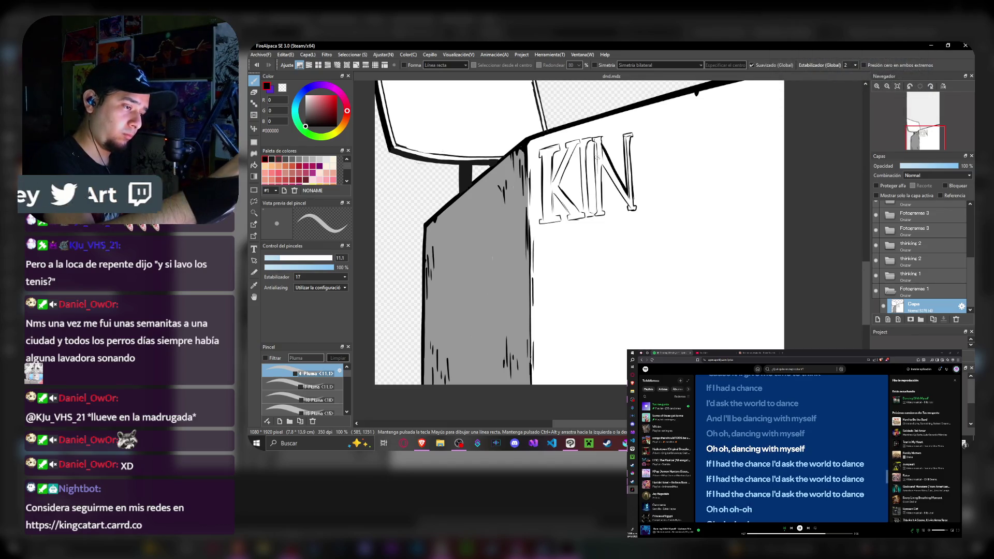
{"action": "left_click_drag", "start_coordinate": [598, 181], "coordinate": [600, 212]}
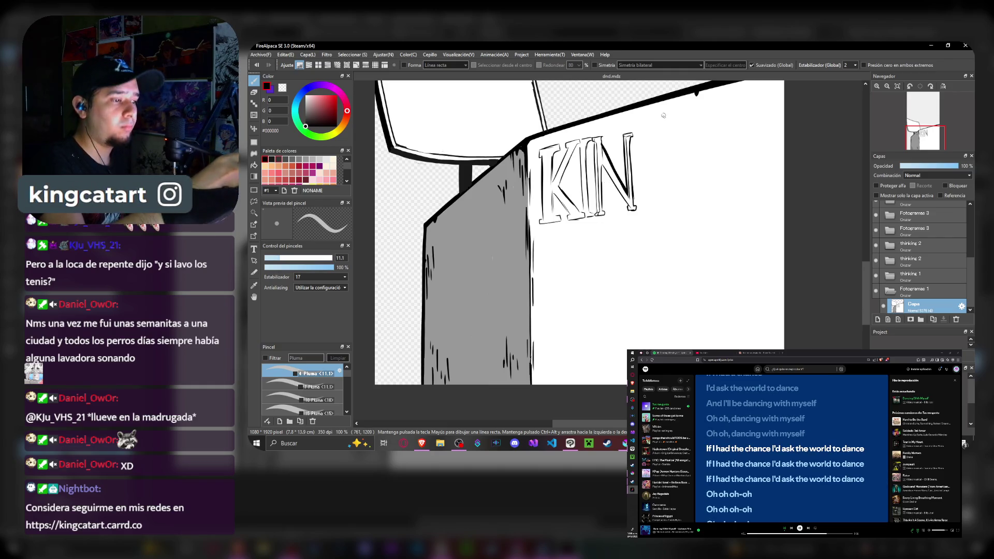
{"action": "left_click_drag", "start_coordinate": [640, 208], "coordinate": [637, 172]}
{"action": "left_click_drag", "start_coordinate": [662, 137], "coordinate": [638, 153]}
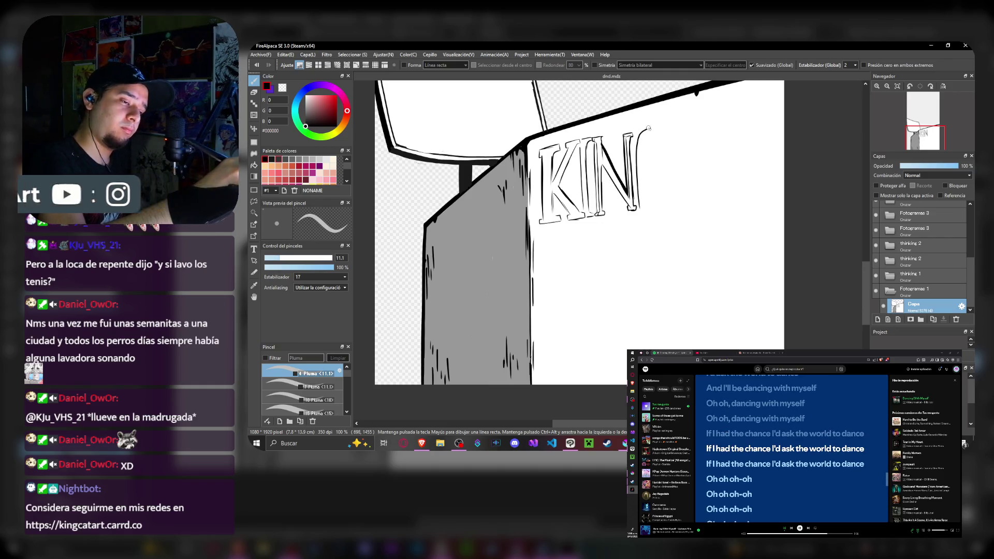
{"action": "mouse_move", "coordinate": [647, 209]}
{"action": "left_mouse_down"}
{"action": "mouse_move", "coordinate": [662, 205]}
{"action": "mouse_move", "coordinate": [667, 173]}
{"action": "mouse_move", "coordinate": [655, 172]}
{"action": "mouse_move", "coordinate": [658, 197]}
{"action": "mouse_move", "coordinate": [642, 162]}
{"action": "mouse_move", "coordinate": [642, 170]}
{"action": "mouse_move", "coordinate": [648, 140]}
{"action": "mouse_move", "coordinate": [659, 137]}
{"action": "mouse_move", "coordinate": [659, 153]}
{"action": "mouse_move", "coordinate": [663, 136]}
{"action": "left_mouse_up"}
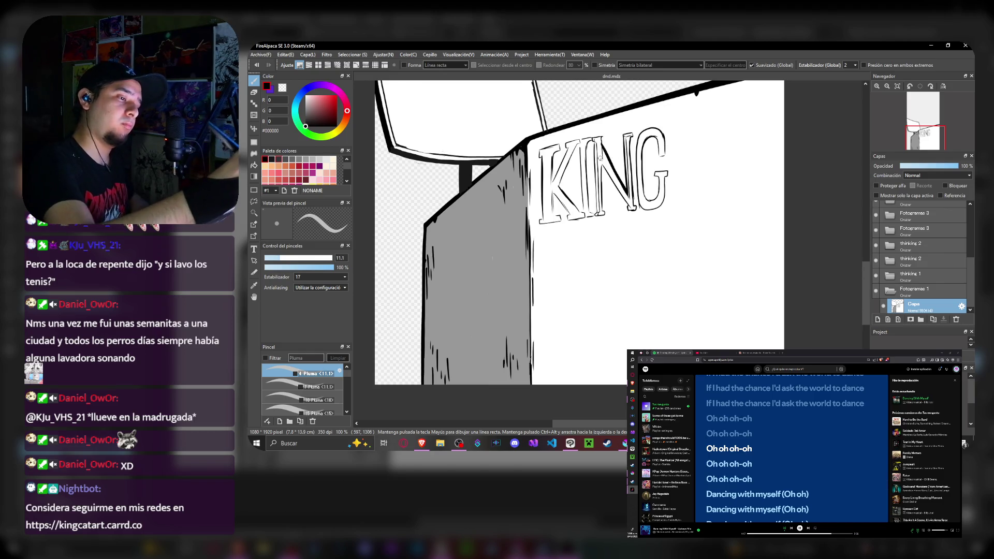
{"action": "mouse_move", "coordinate": [597, 155]}
{"action": "left_mouse_down"}
{"action": "mouse_move", "coordinate": [597, 180]}
{"action": "mouse_move", "coordinate": [596, 145]}
{"action": "left_mouse_up"}
- Ink heavy black edges along the I, the N's diagonal, and the K's stem and arm
{"action": "left_click_drag", "start_coordinate": [595, 185], "coordinate": [596, 138]}
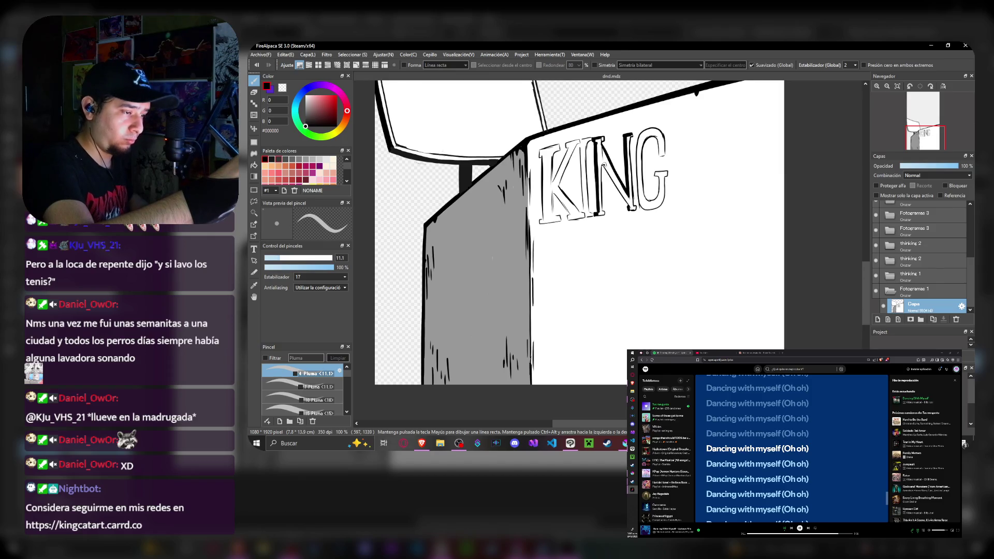
{"action": "left_click_drag", "start_coordinate": [605, 165], "coordinate": [629, 204]}
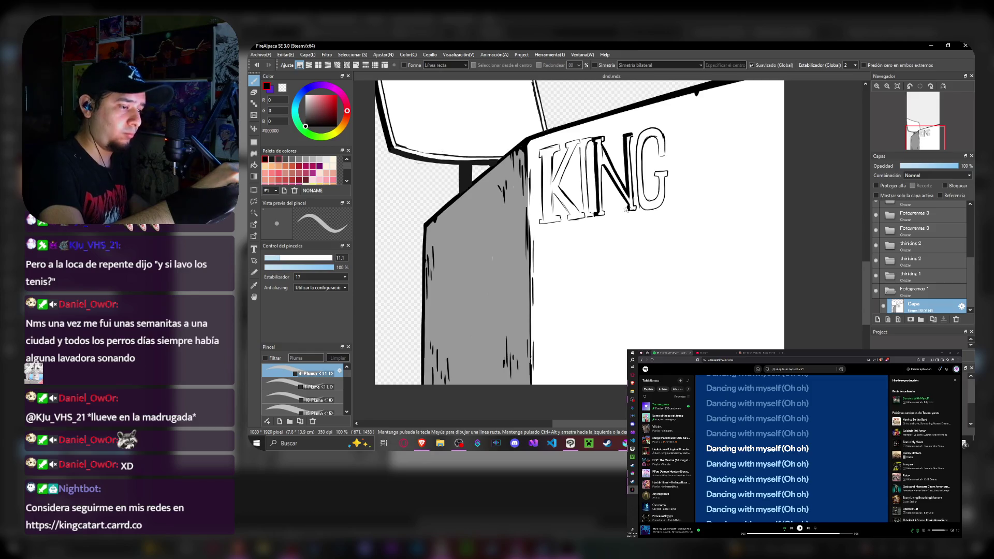
{"action": "left_click_drag", "start_coordinate": [584, 209], "coordinate": [581, 146]}
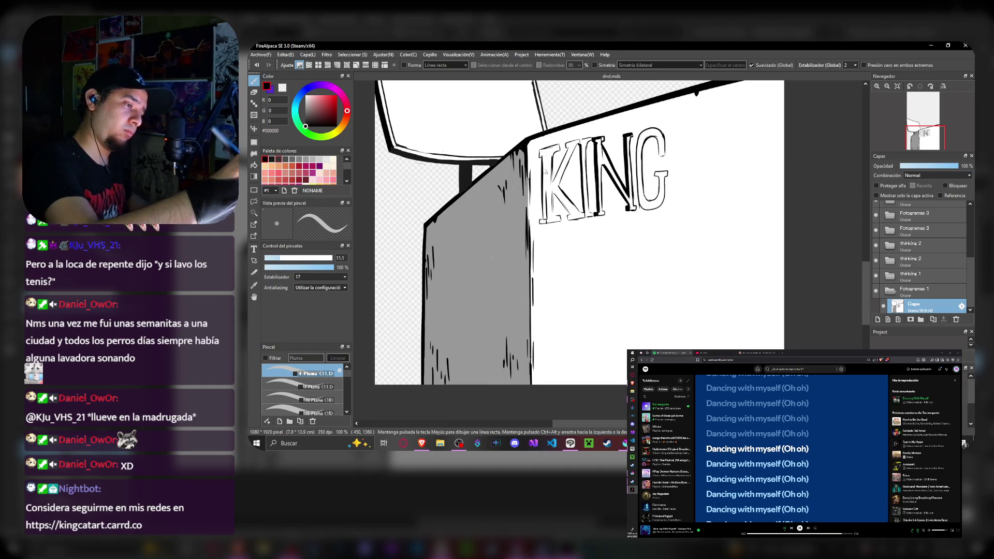
{"action": "left_click_drag", "start_coordinate": [546, 217], "coordinate": [542, 149]}
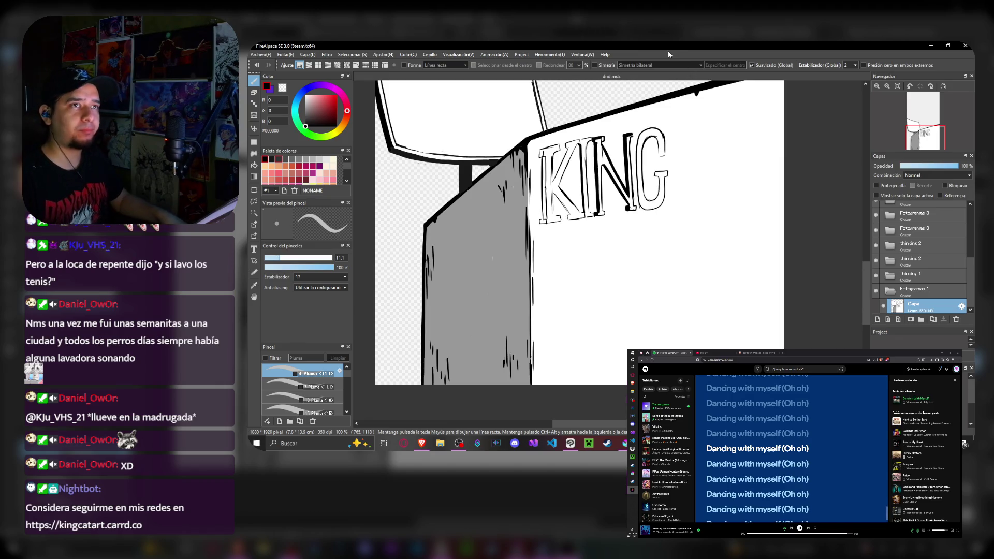
{"action": "left_click_drag", "start_coordinate": [544, 183], "coordinate": [543, 159]}
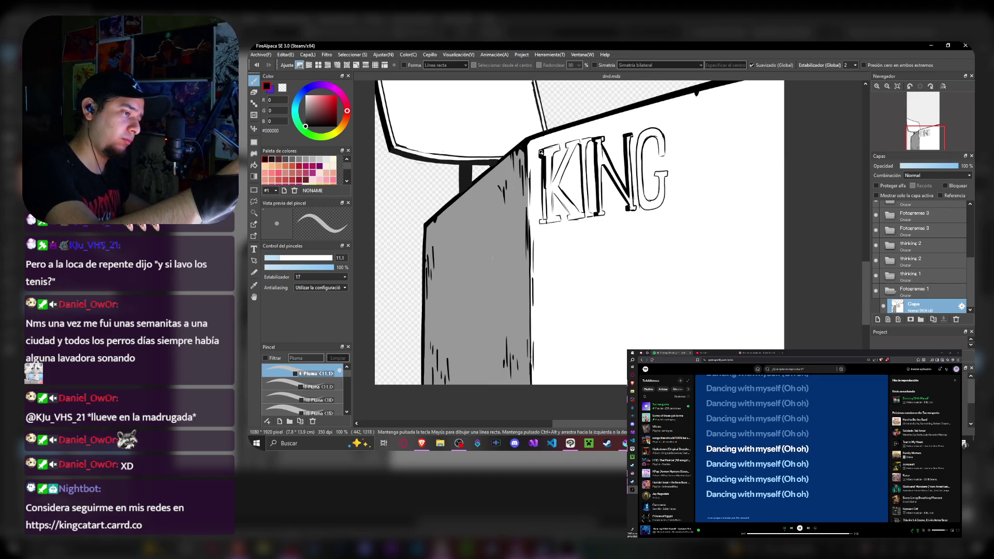
{"action": "left_click_drag", "start_coordinate": [542, 174], "coordinate": [539, 221]}
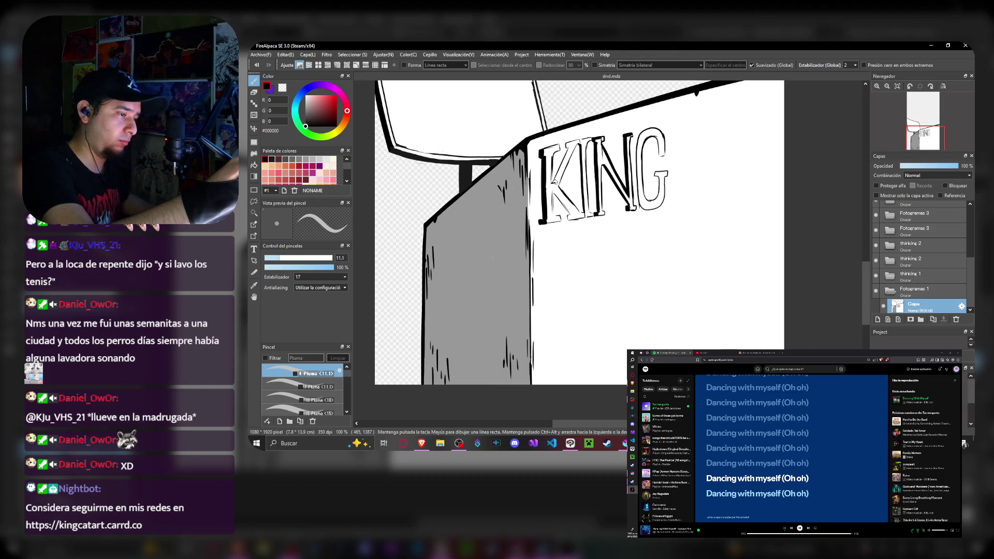
{"action": "left_click_drag", "start_coordinate": [557, 178], "coordinate": [570, 147]}
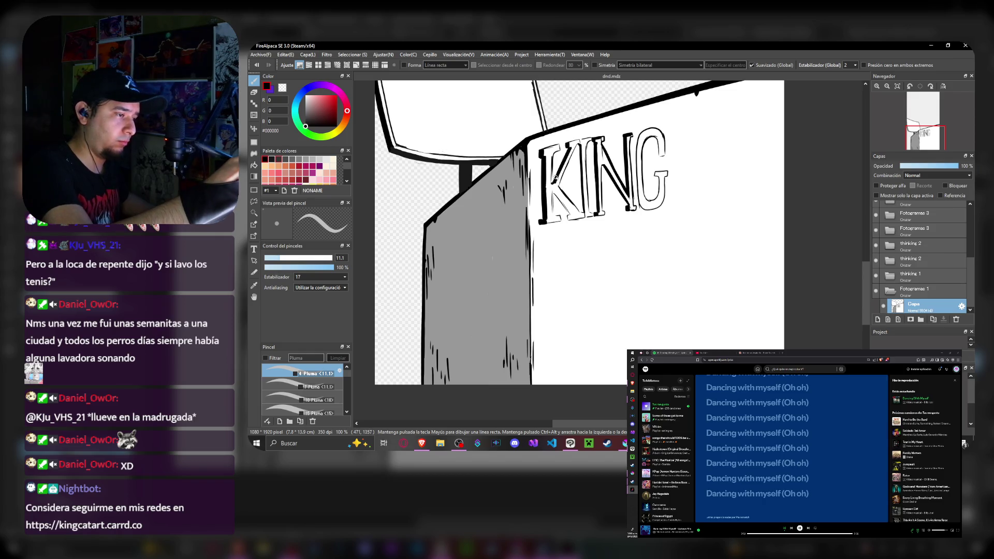
- Add short shading strokes inside the K and the G's top right, then start a C below KING
{"action": "left_click_drag", "start_coordinate": [554, 183], "coordinate": [570, 215]}
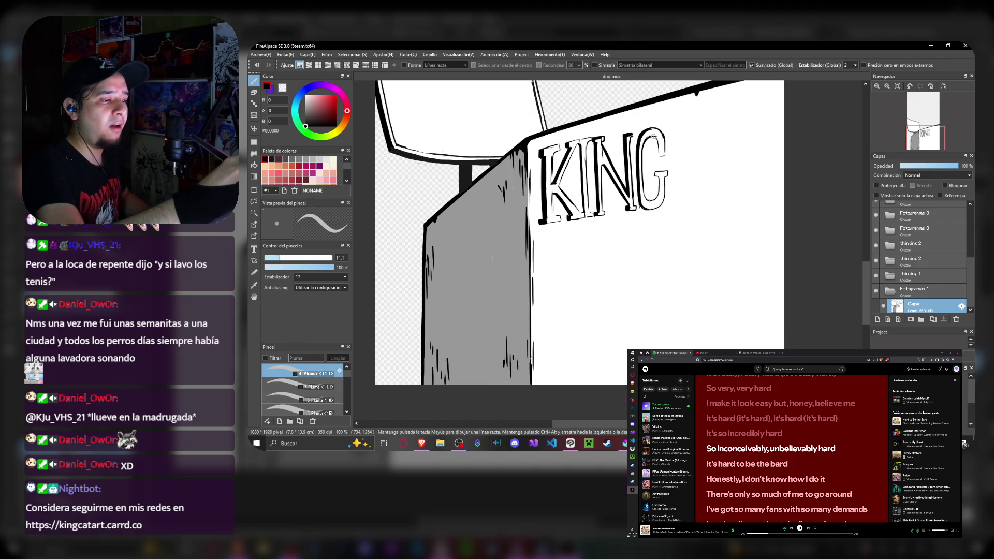
{"action": "left_click_drag", "start_coordinate": [658, 137], "coordinate": [661, 146]}
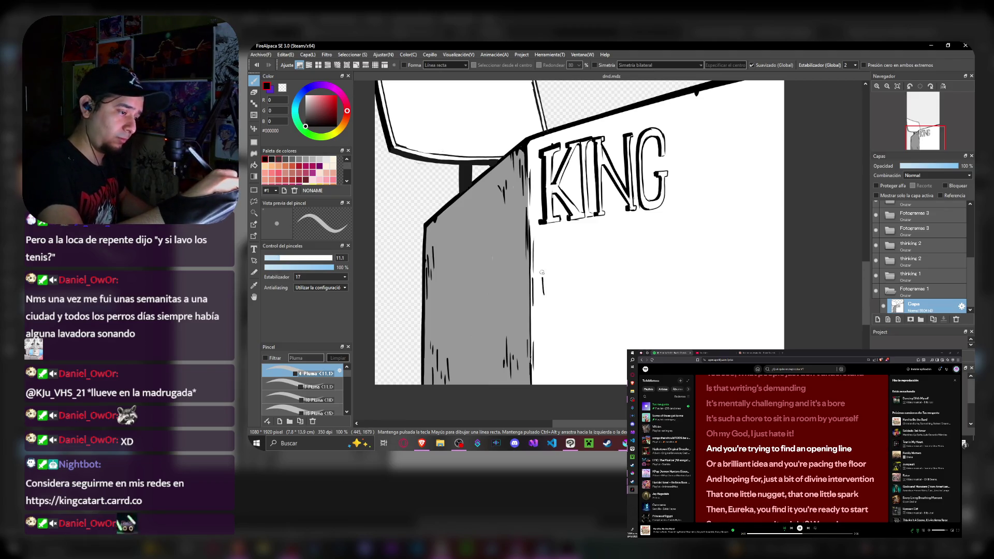
{"action": "mouse_move", "coordinate": [541, 297]}
{"action": "left_mouse_down"}
{"action": "mouse_move", "coordinate": [544, 242]}
{"action": "mouse_move", "coordinate": [569, 241]}
{"action": "mouse_move", "coordinate": [542, 293]}
{"action": "mouse_move", "coordinate": [553, 309]}
{"action": "mouse_move", "coordinate": [570, 297]}
{"action": "mouse_move", "coordinate": [560, 285]}
{"action": "left_mouse_up"}
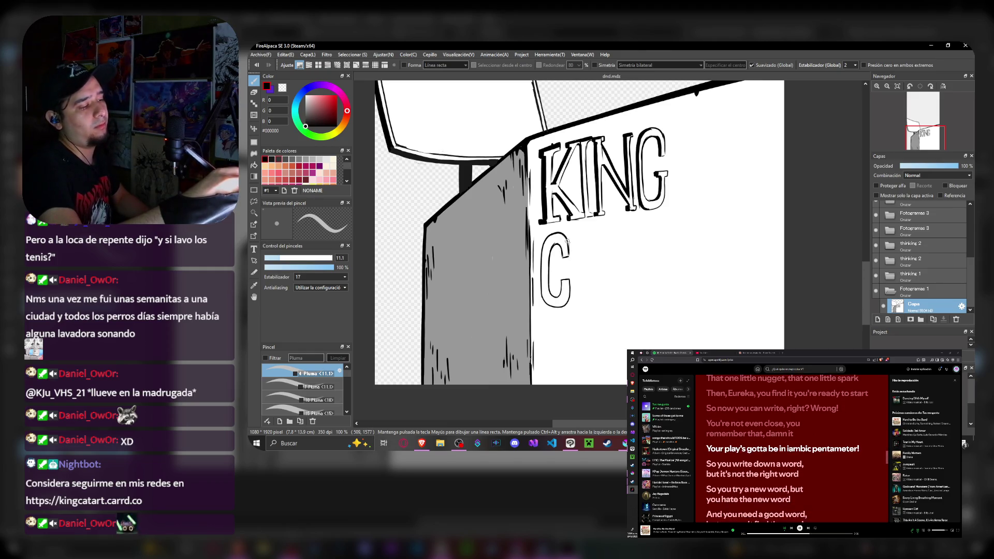
- Outline the A and T after the C to spell CAT, and start an A below it
{"action": "left_click_drag", "start_coordinate": [574, 306], "coordinate": [581, 229]}
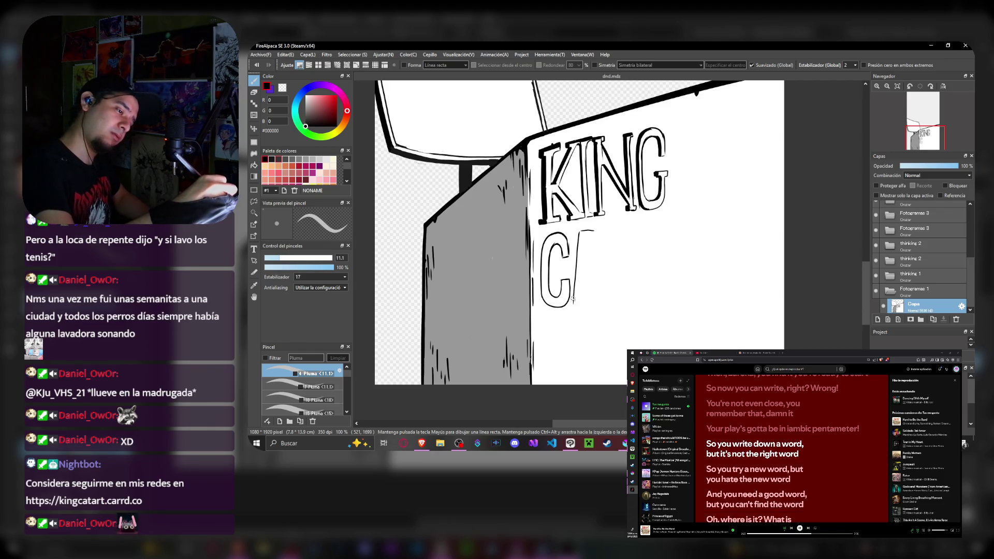
{"action": "mouse_move", "coordinate": [579, 305]}
{"action": "left_mouse_down"}
{"action": "mouse_move", "coordinate": [585, 269]}
{"action": "mouse_move", "coordinate": [596, 303]}
{"action": "left_mouse_up"}
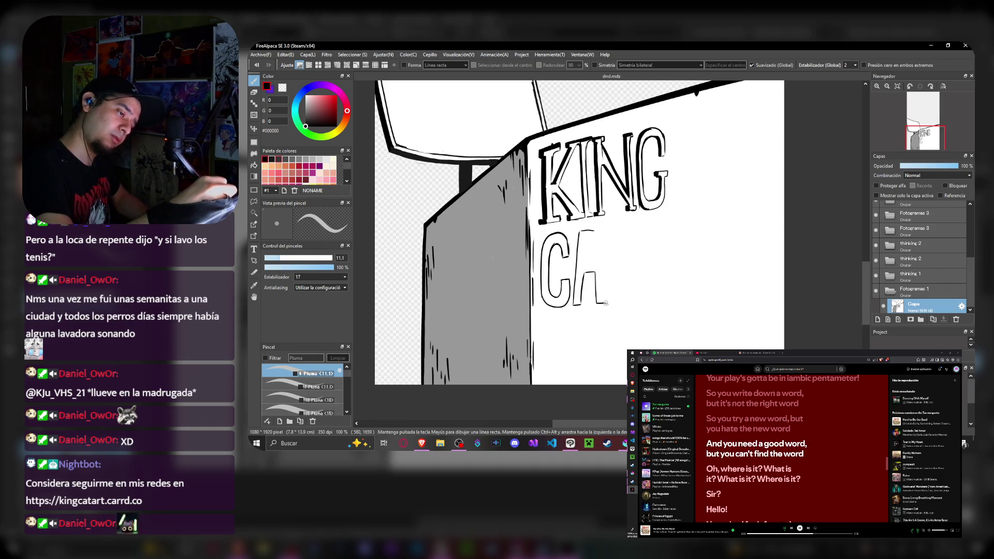
{"action": "mouse_move", "coordinate": [606, 293]}
{"action": "left_mouse_down"}
{"action": "mouse_move", "coordinate": [596, 230]}
{"action": "mouse_move", "coordinate": [583, 228]}
{"action": "mouse_move", "coordinate": [599, 229]}
{"action": "left_mouse_up"}
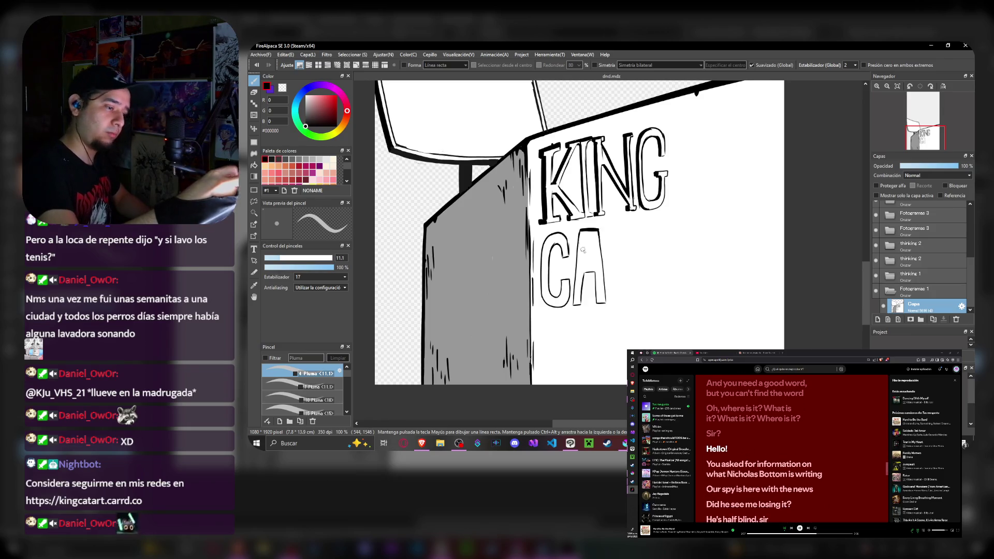
{"action": "left_click_drag", "start_coordinate": [590, 262], "coordinate": [591, 236]}
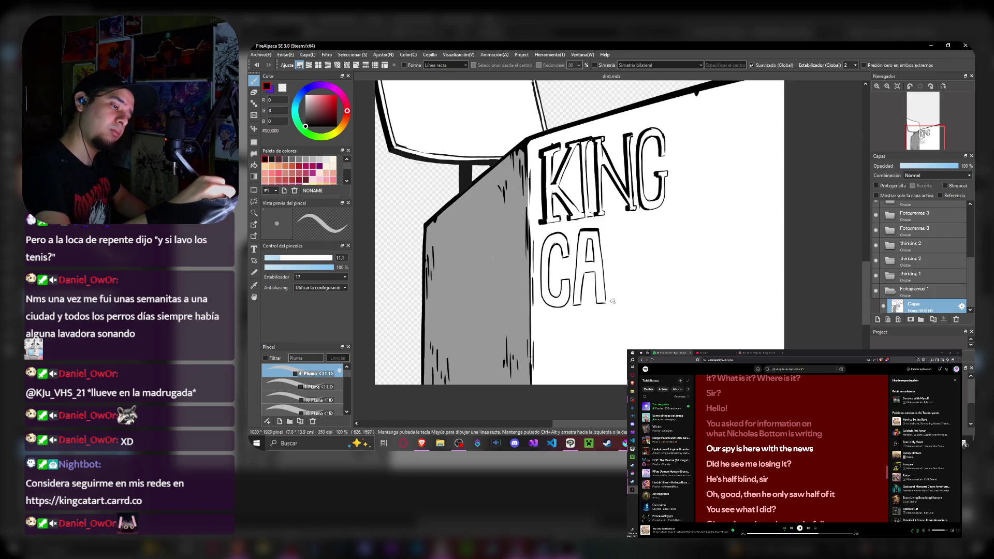
{"action": "mouse_move", "coordinate": [605, 243]}
{"action": "left_mouse_down"}
{"action": "mouse_move", "coordinate": [607, 227]}
{"action": "mouse_move", "coordinate": [641, 226]}
{"action": "mouse_move", "coordinate": [644, 236]}
{"action": "left_mouse_up"}
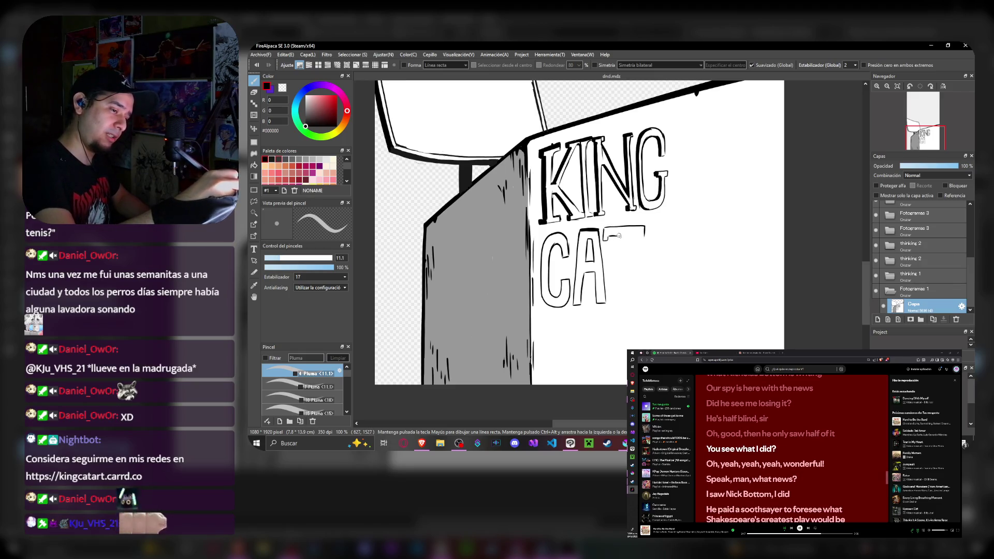
{"action": "mouse_move", "coordinate": [620, 238]}
{"action": "left_mouse_down"}
{"action": "mouse_move", "coordinate": [621, 302]}
{"action": "mouse_move", "coordinate": [631, 240]}
{"action": "left_mouse_up"}
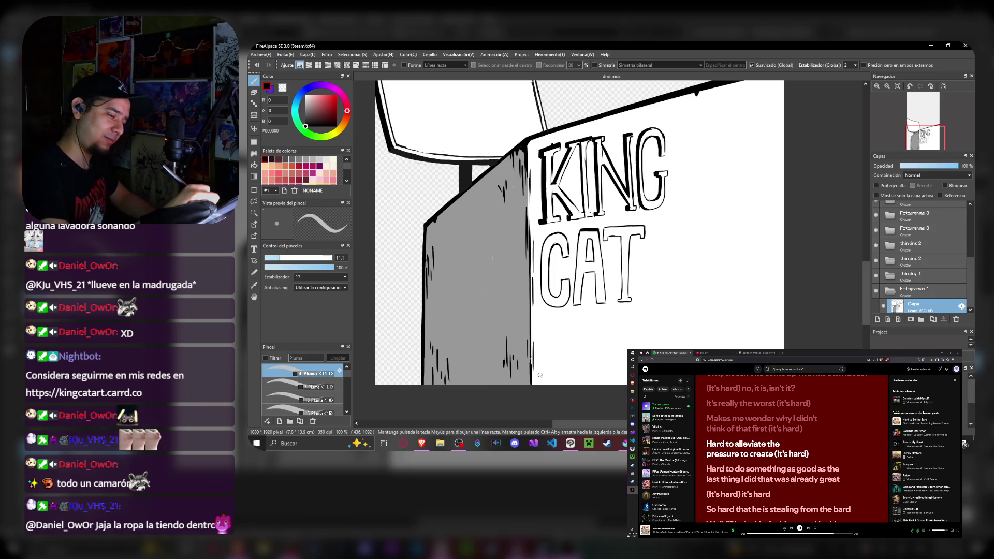
{"action": "mouse_move", "coordinate": [541, 368]}
{"action": "left_mouse_down"}
{"action": "mouse_move", "coordinate": [546, 318]}
{"action": "mouse_move", "coordinate": [564, 316]}
{"action": "left_mouse_up"}
- Outline the letters A, R and T on a third line below CAT, redoing one A stroke
{"action": "left_click_drag", "start_coordinate": [544, 377], "coordinate": [550, 350]}
{"action": "key", "text": "ctrl+z"}
{"action": "mouse_move", "coordinate": [544, 382]}
{"action": "left_mouse_down"}
{"action": "mouse_move", "coordinate": [550, 353]}
{"action": "mouse_move", "coordinate": [576, 382]}
{"action": "mouse_move", "coordinate": [563, 314]}
{"action": "left_mouse_up"}
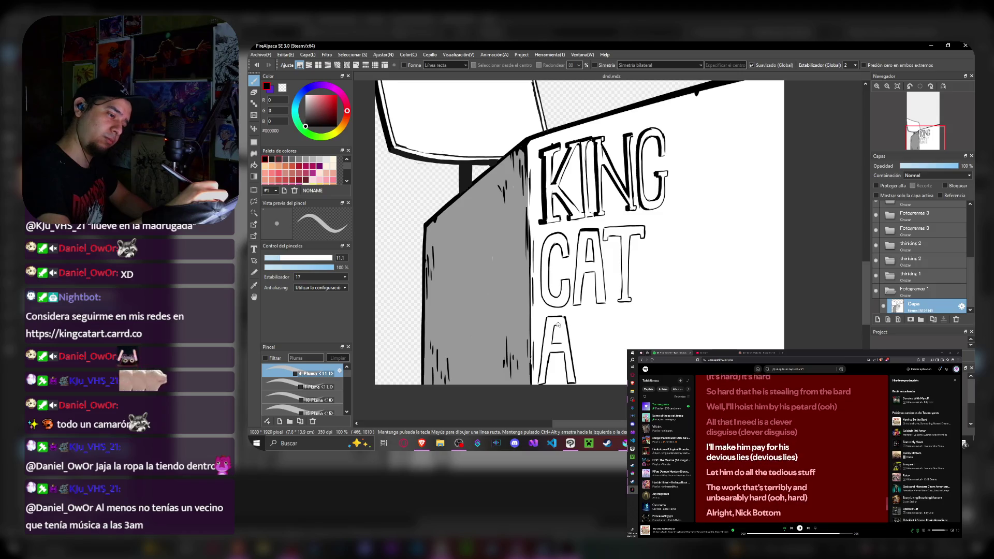
{"action": "mouse_move", "coordinate": [580, 383]}
{"action": "left_mouse_down"}
{"action": "mouse_move", "coordinate": [580, 314]}
{"action": "mouse_move", "coordinate": [609, 322]}
{"action": "left_mouse_up"}
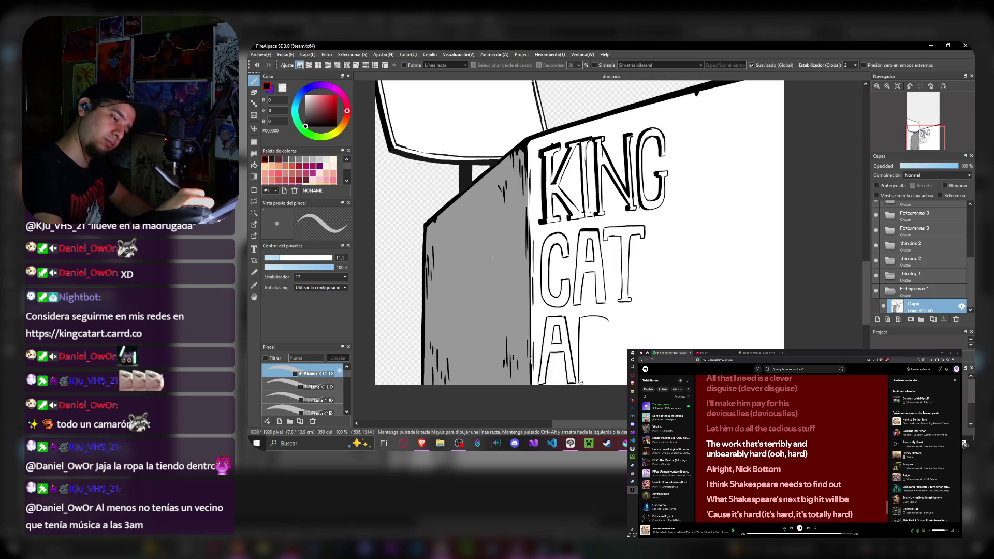
{"action": "mouse_move", "coordinate": [583, 383]}
{"action": "left_mouse_down"}
{"action": "mouse_move", "coordinate": [589, 351]}
{"action": "mouse_move", "coordinate": [610, 383]}
{"action": "left_mouse_up"}
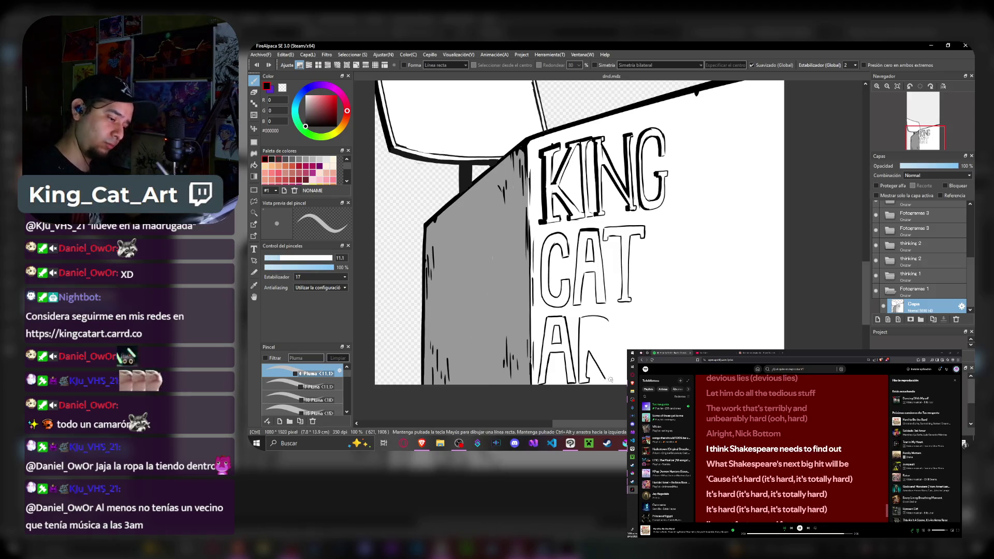
{"action": "left_click_drag", "start_coordinate": [615, 383], "coordinate": [598, 354]}
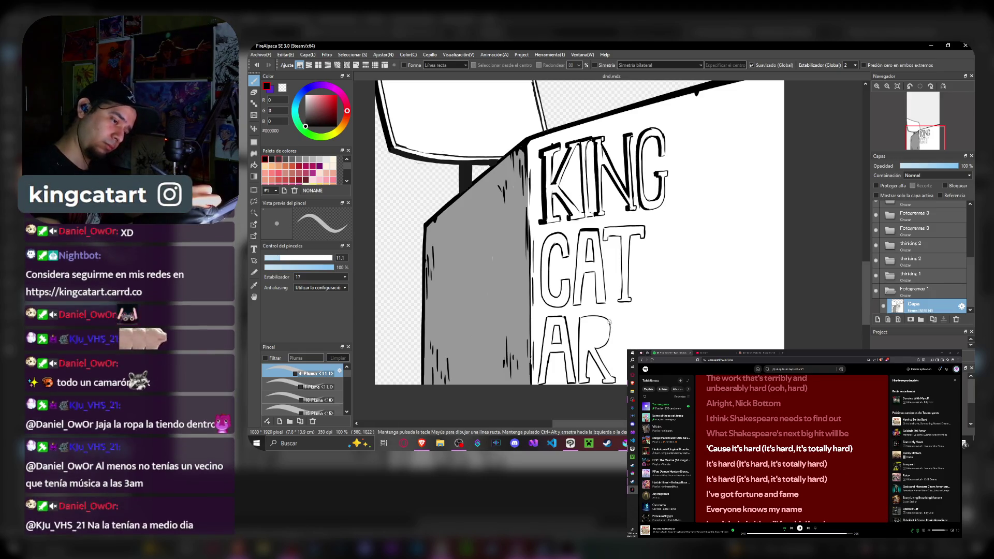
{"action": "left_click_drag", "start_coordinate": [615, 319], "coordinate": [615, 357]}
{"action": "mouse_move", "coordinate": [617, 317]}
{"action": "left_mouse_down"}
{"action": "mouse_move", "coordinate": [647, 317]}
{"action": "mouse_move", "coordinate": [647, 327]}
{"action": "left_mouse_up"}
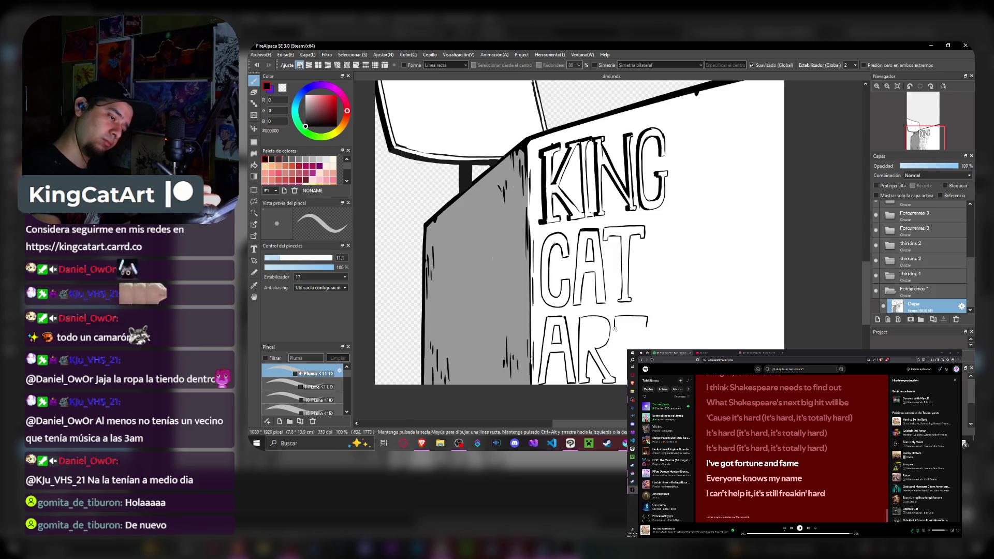
{"action": "left_click_drag", "start_coordinate": [629, 345], "coordinate": [629, 328]}
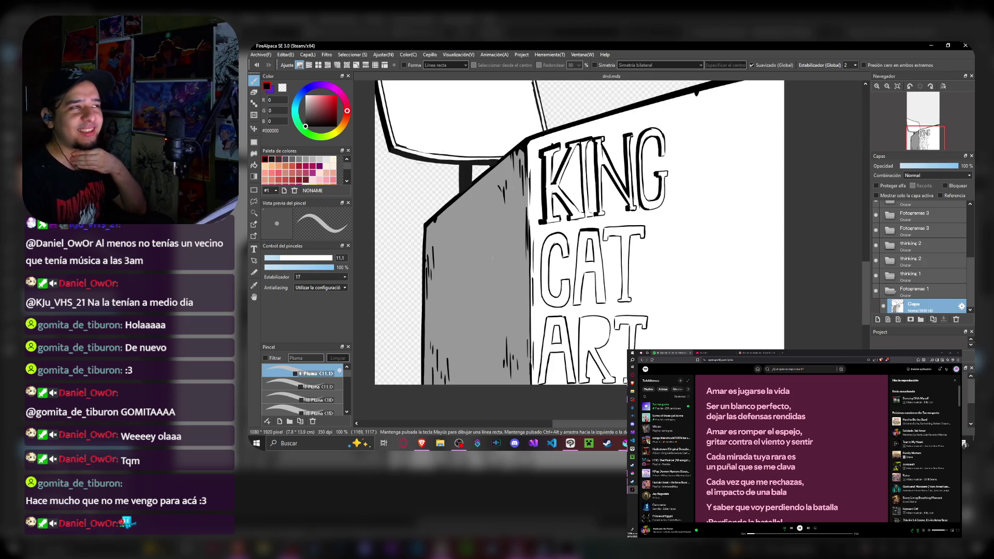
- Adjust the music volume, then thicken the stem and crossbar of the T in CAT
{"action": "left_click", "coordinate": [941, 532]}
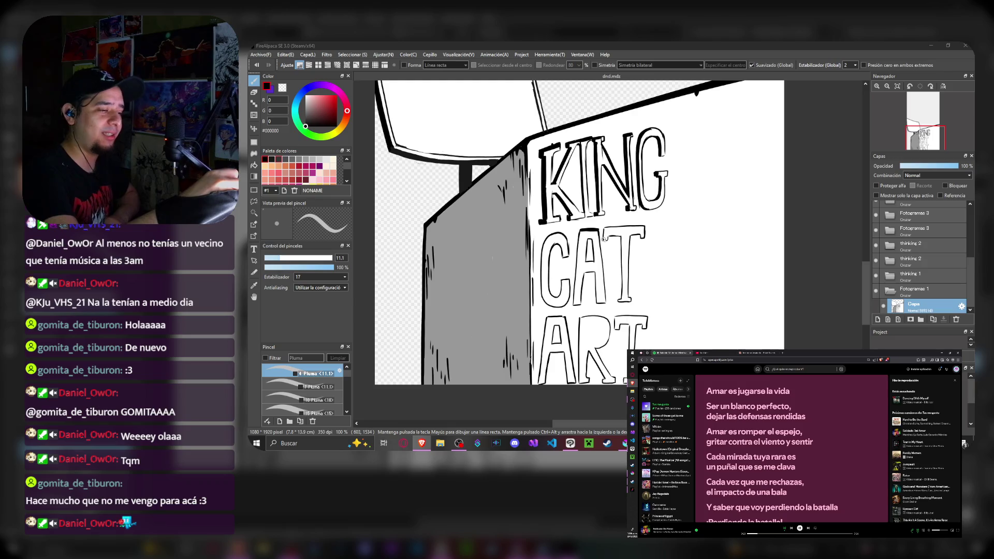
{"action": "left_click", "coordinate": [605, 238]}
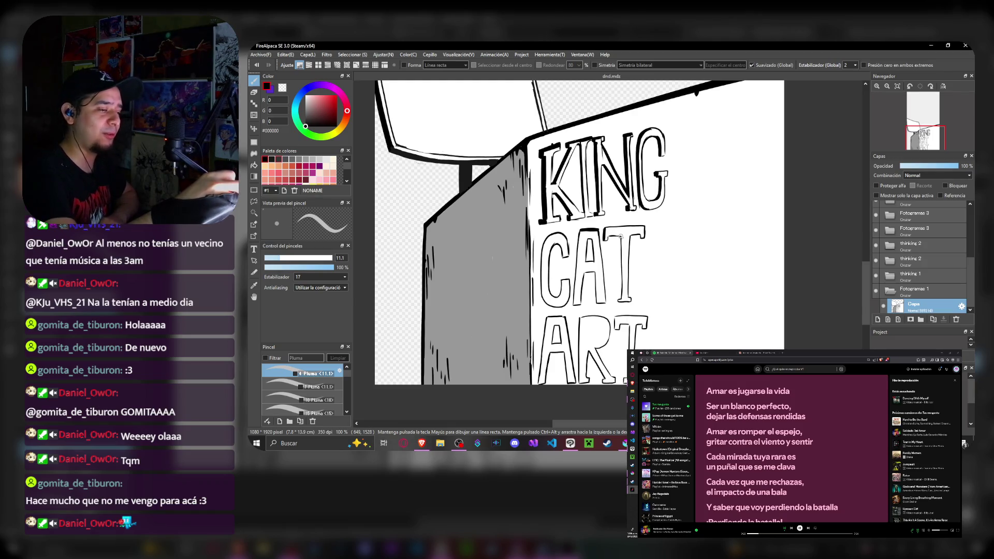
{"action": "mouse_move", "coordinate": [623, 237]}
{"action": "left_mouse_down"}
{"action": "mouse_move", "coordinate": [621, 254]}
{"action": "mouse_move", "coordinate": [622, 239]}
{"action": "left_mouse_up"}
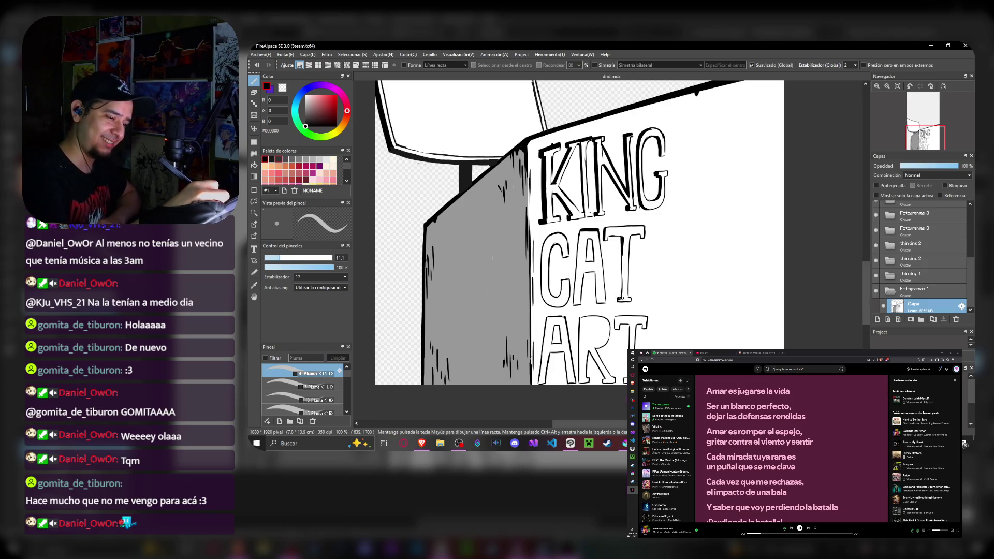
{"action": "left_click_drag", "start_coordinate": [620, 298], "coordinate": [620, 258]}
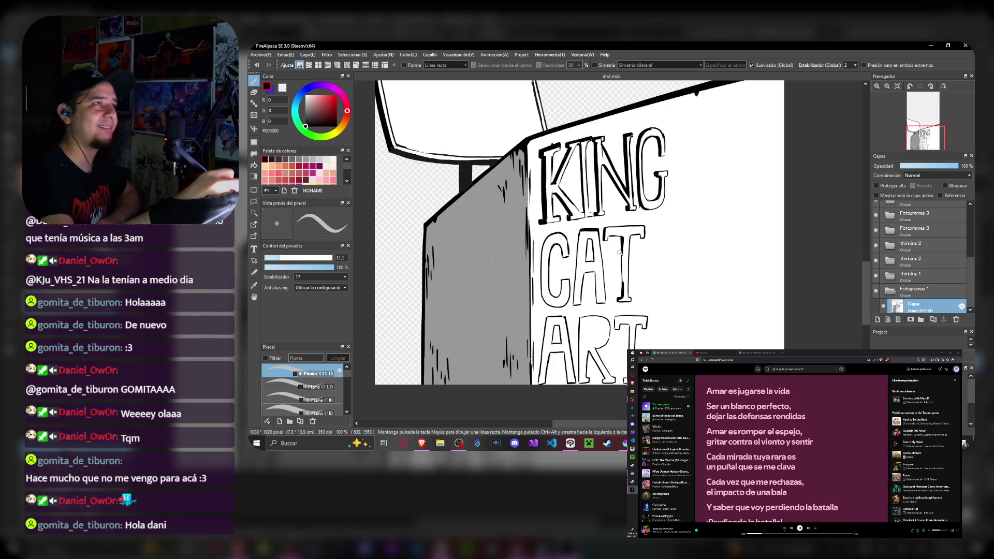
{"action": "left_click_drag", "start_coordinate": [623, 291], "coordinate": [623, 236]}
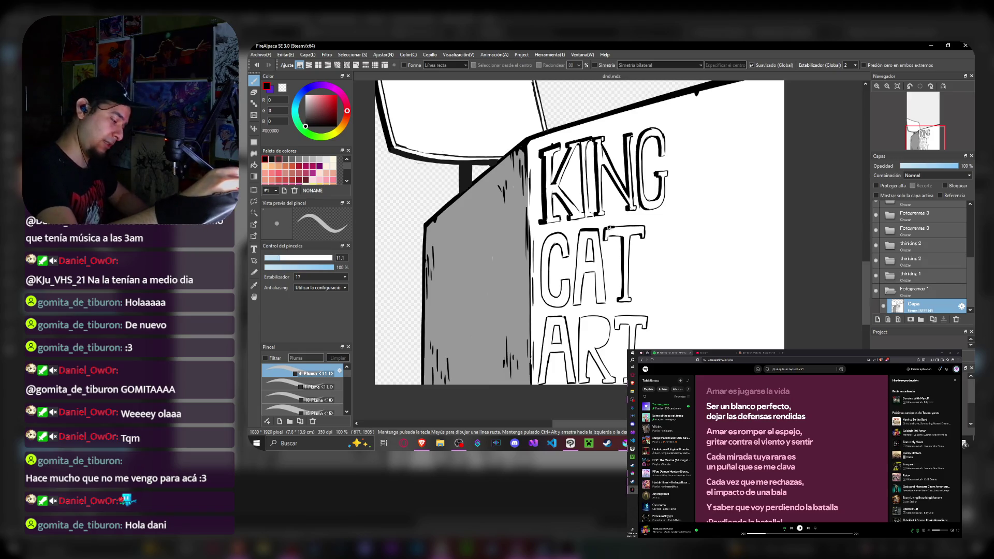
{"action": "left_click_drag", "start_coordinate": [611, 227], "coordinate": [644, 226]}
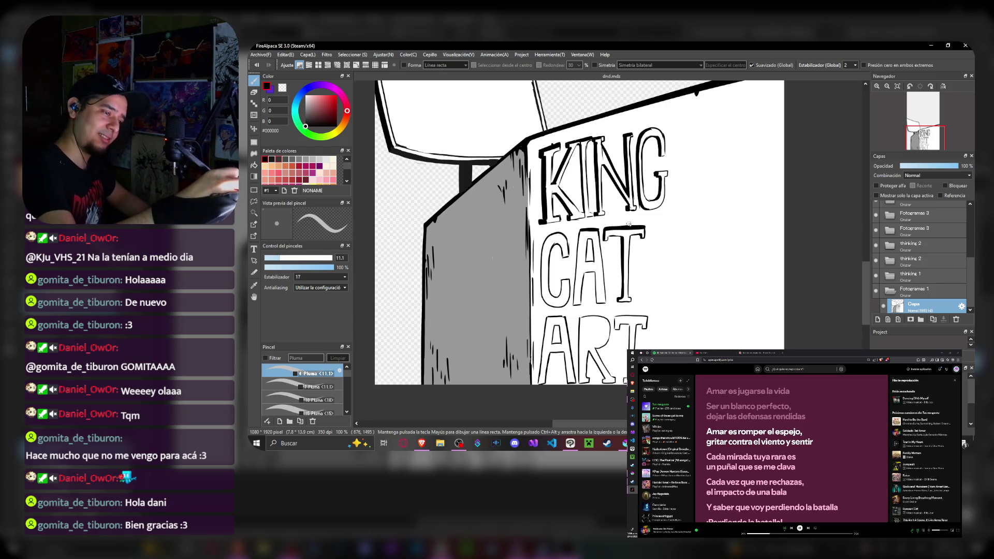
- Thicken both legs of the A and the curve of the C in CAT, redoing one stroke
{"action": "left_click_drag", "start_coordinate": [576, 293], "coordinate": [581, 231]}
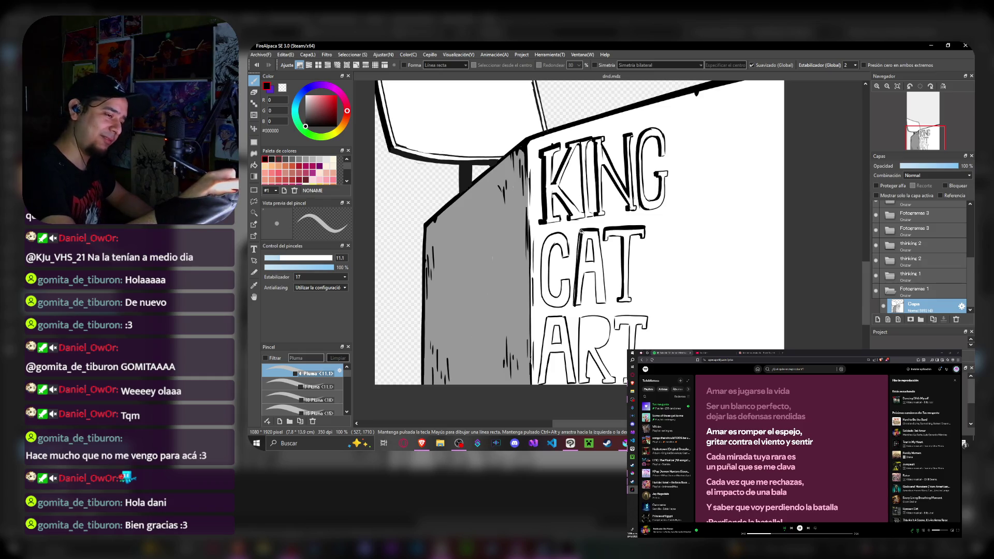
{"action": "left_click_drag", "start_coordinate": [575, 301], "coordinate": [580, 230]}
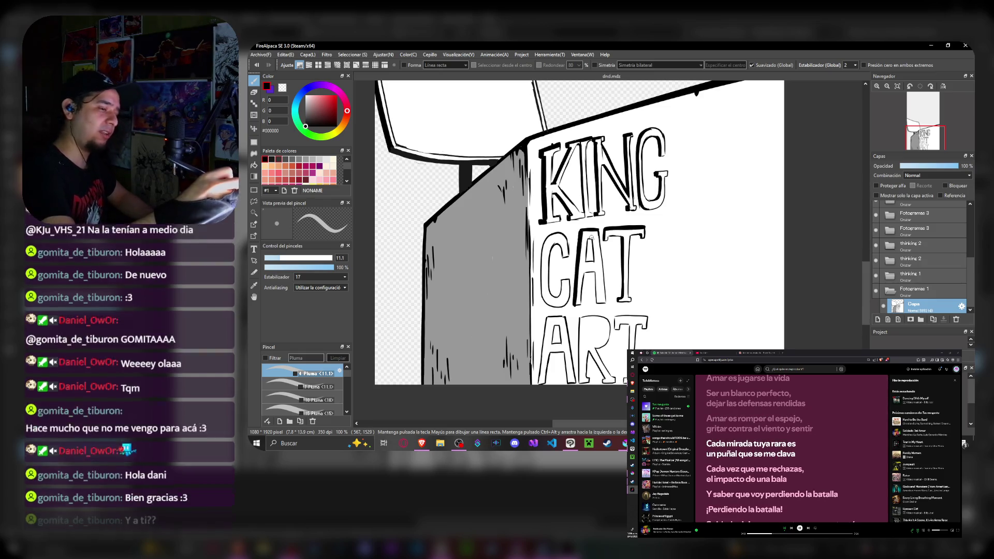
{"action": "key", "text": "ctrl+z"}
{"action": "key", "text": "ctrl+z"}
{"action": "left_click_drag", "start_coordinate": [573, 305], "coordinate": [581, 230]}
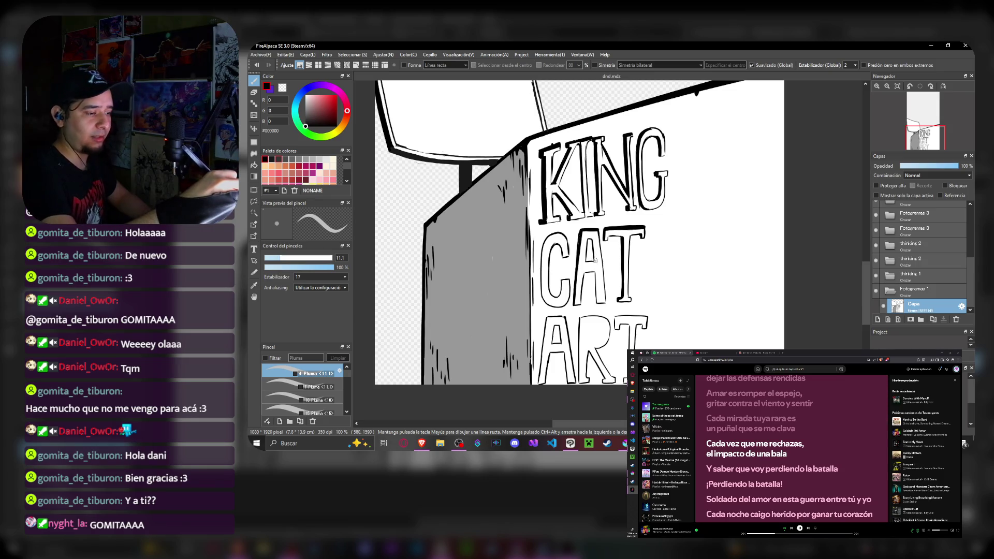
{"action": "left_click_drag", "start_coordinate": [596, 273], "coordinate": [598, 305]}
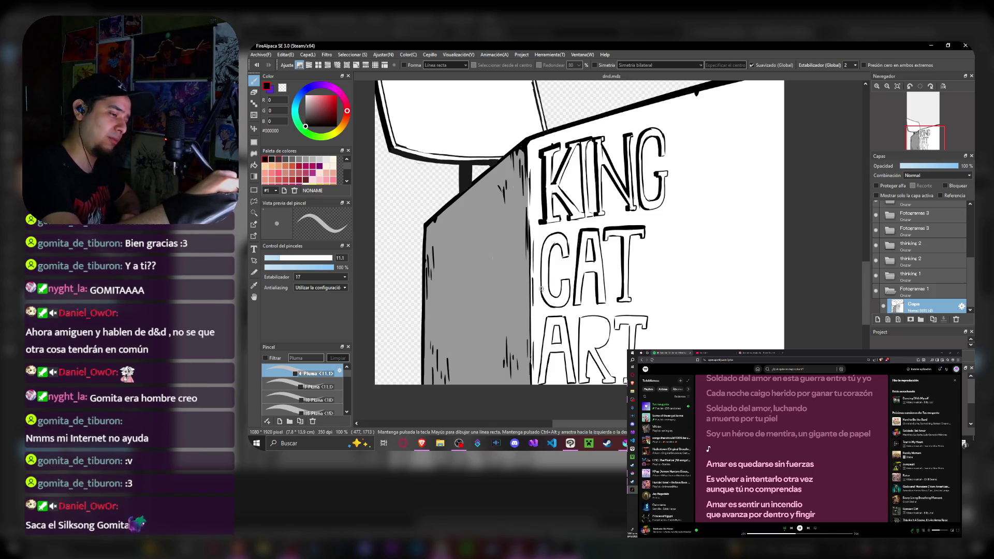
{"action": "mouse_move", "coordinate": [541, 286]}
{"action": "left_mouse_down"}
{"action": "mouse_move", "coordinate": [557, 308]}
{"action": "mouse_move", "coordinate": [542, 263]}
{"action": "mouse_move", "coordinate": [543, 272]}
{"action": "left_mouse_up"}
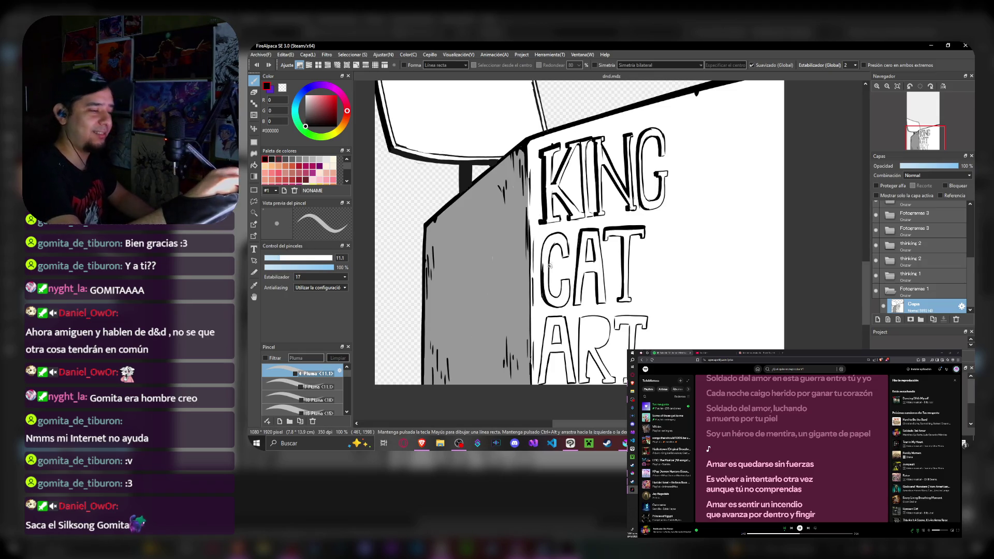
{"action": "left_click_drag", "start_coordinate": [544, 273], "coordinate": [545, 244]}
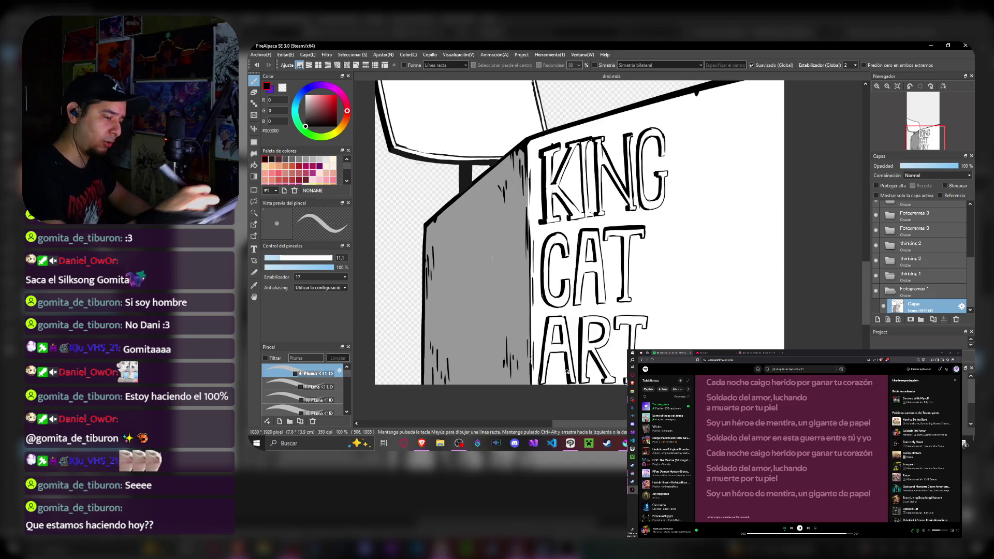
{"action": "scroll", "coordinate": [616, 306], "scroll_direction": "down", "scroll_amount": 5}
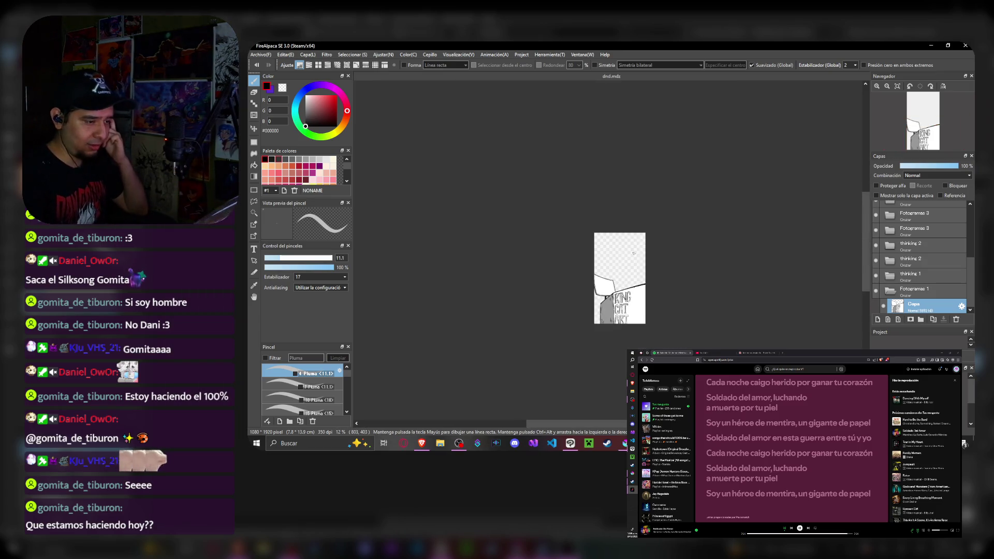
{"action": "scroll", "coordinate": [617, 306], "scroll_direction": "up", "scroll_amount": 3}
{"action": "scroll", "coordinate": [619, 339], "scroll_direction": "down", "scroll_amount": 3}
{"action": "scroll", "coordinate": [619, 339], "scroll_direction": "up", "scroll_amount": 4}
{"action": "scroll", "coordinate": [616, 217], "scroll_direction": "down", "scroll_amount": 2}
{"action": "scroll", "coordinate": [616, 211], "scroll_direction": "up", "scroll_amount": 1}
{"action": "scroll", "coordinate": [616, 212], "scroll_direction": "down", "scroll_amount": 1}
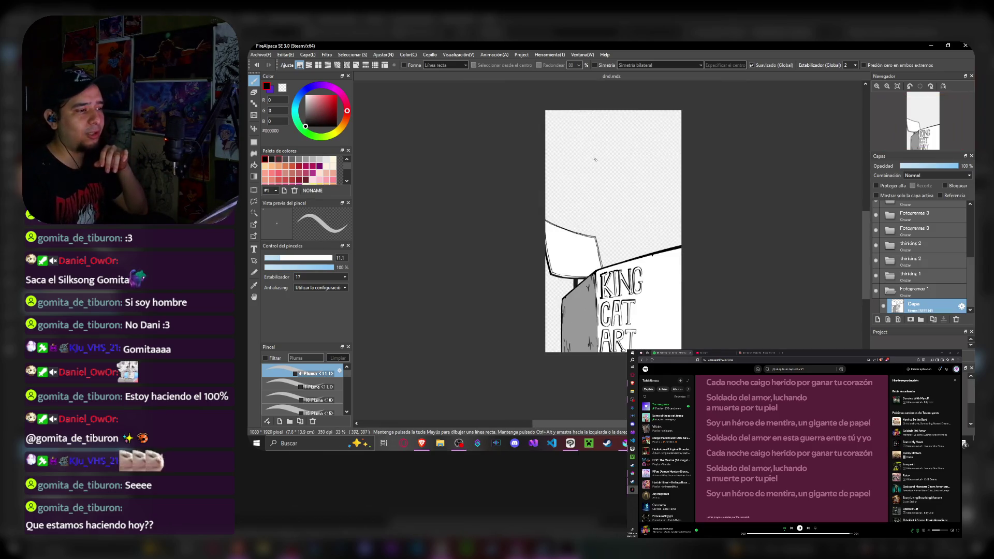
{"action": "left_click", "coordinate": [495, 55]}
{"action": "left_click", "coordinate": [497, 161]}
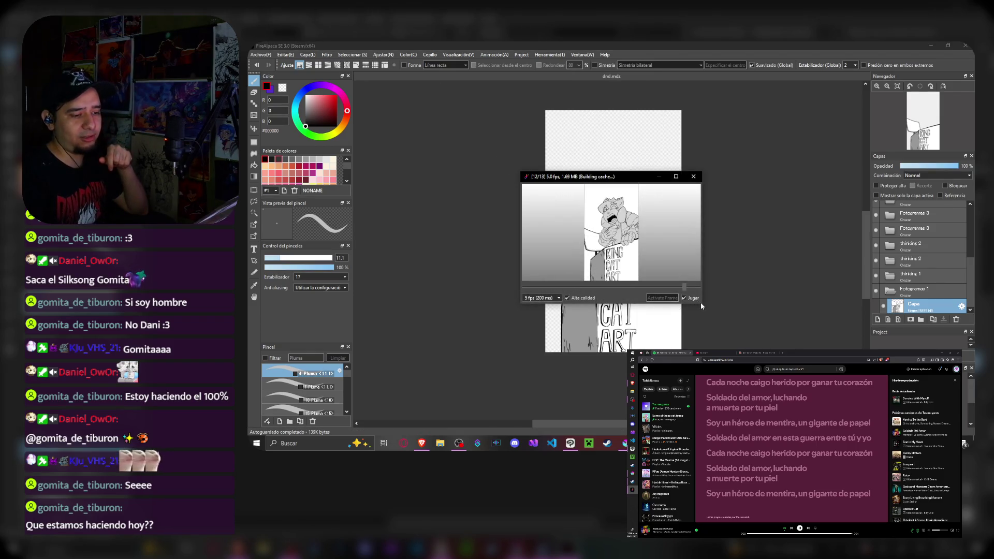
{"action": "left_click_drag", "start_coordinate": [700, 302], "coordinate": [769, 421]}
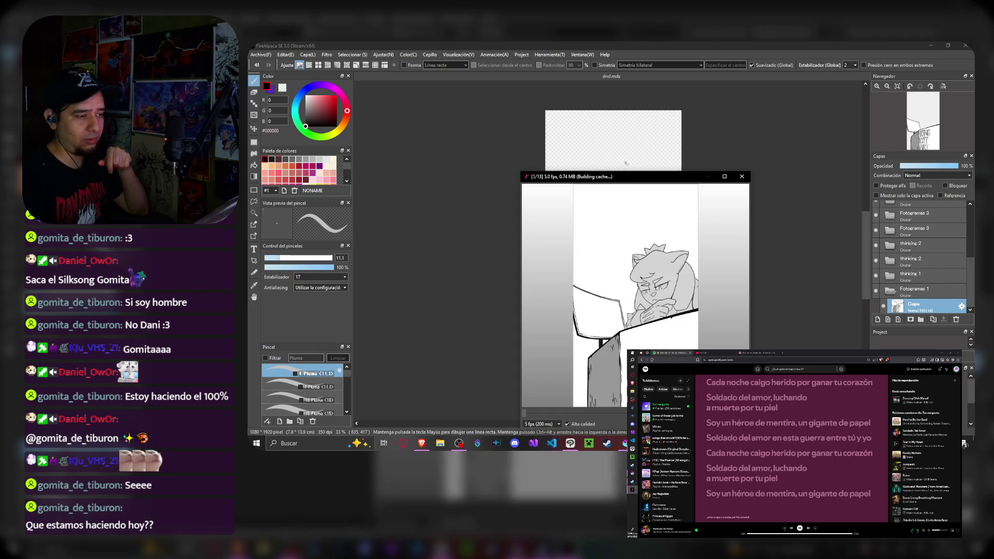
{"action": "left_click_drag", "start_coordinate": [624, 174], "coordinate": [624, 91]}
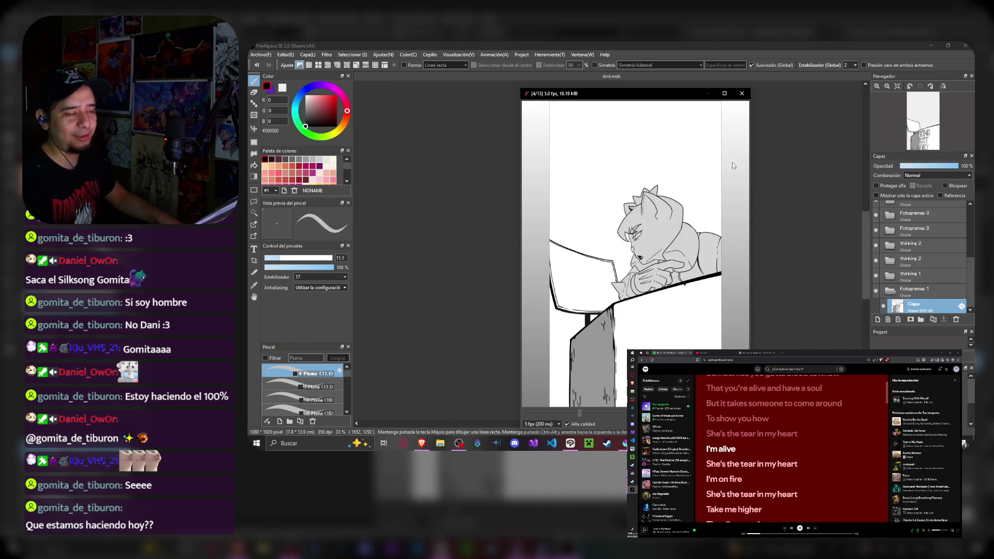
{"action": "left_click", "coordinate": [742, 96]}
{"action": "mouse_move", "coordinate": [625, 443]}
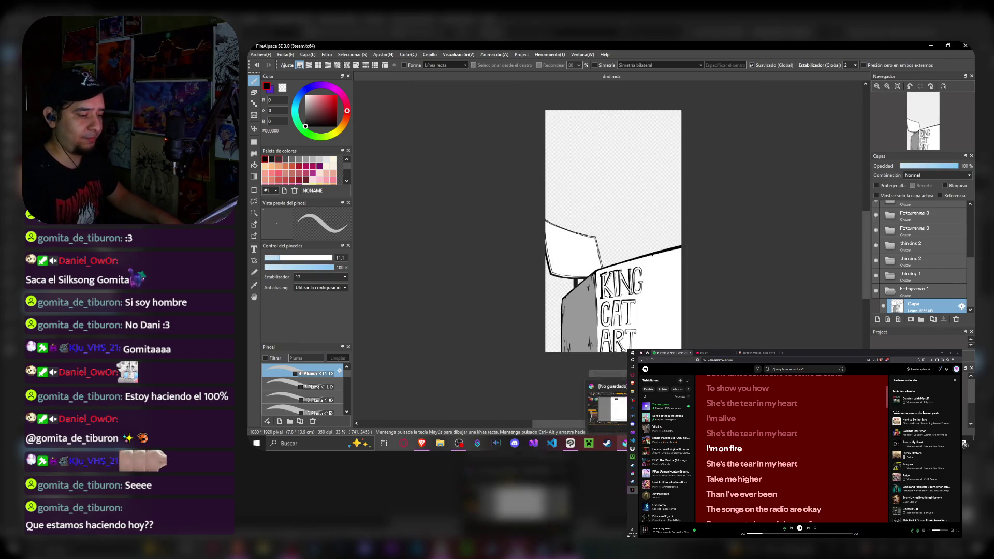
- Flip between the remake_furry and Mods drawings in Clip Studio Paint, then minimize it to show FireAlpaca
{"action": "left_click", "coordinate": [571, 443]}
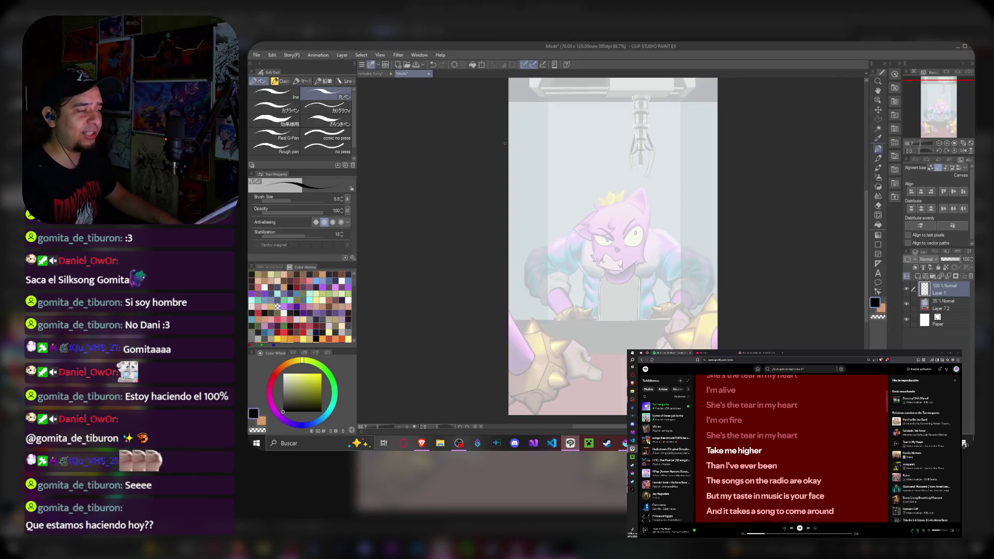
{"action": "left_click", "coordinate": [371, 76]}
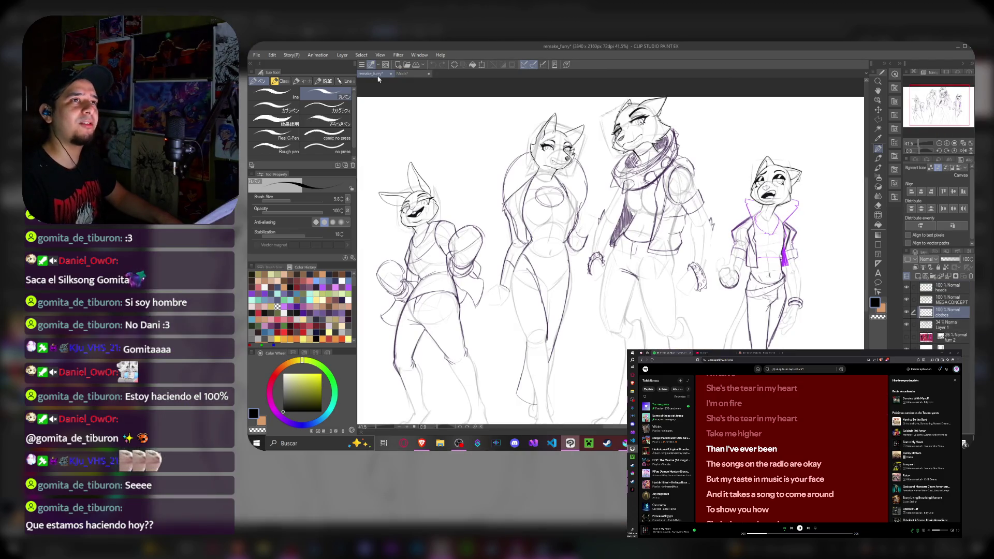
{"action": "left_click", "coordinate": [409, 74]}
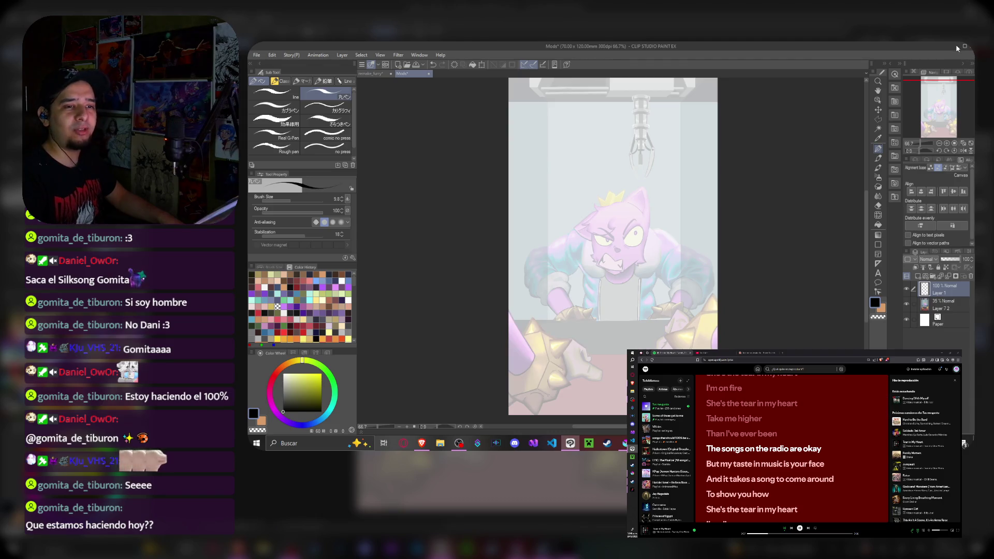
{"action": "left_click", "coordinate": [956, 45]}
{"action": "scroll", "coordinate": [628, 203], "scroll_direction": "up", "scroll_amount": 1}
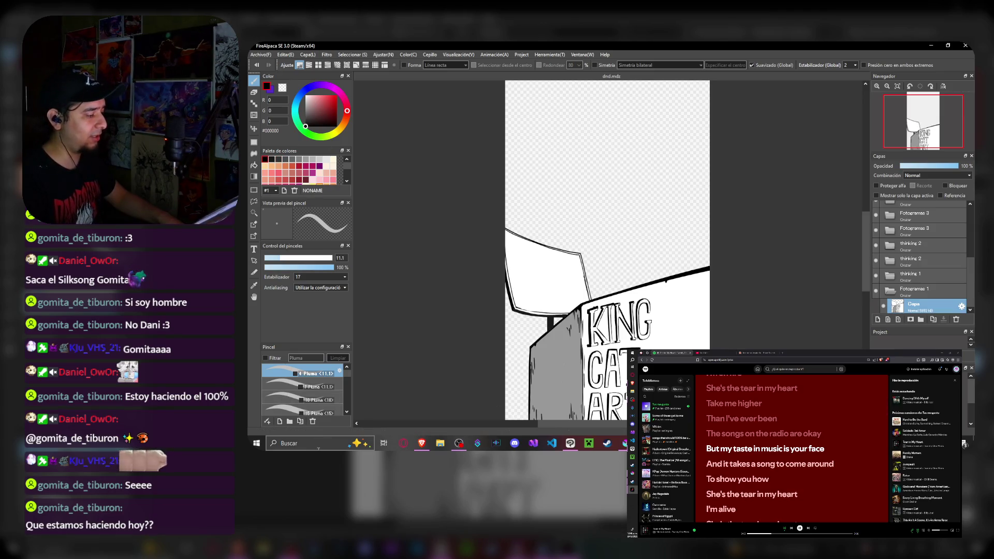
- Launch a second FireAlpaca64 from Windows search and open the recent file lonje.mdp
{"action": "left_click", "coordinate": [322, 444]}
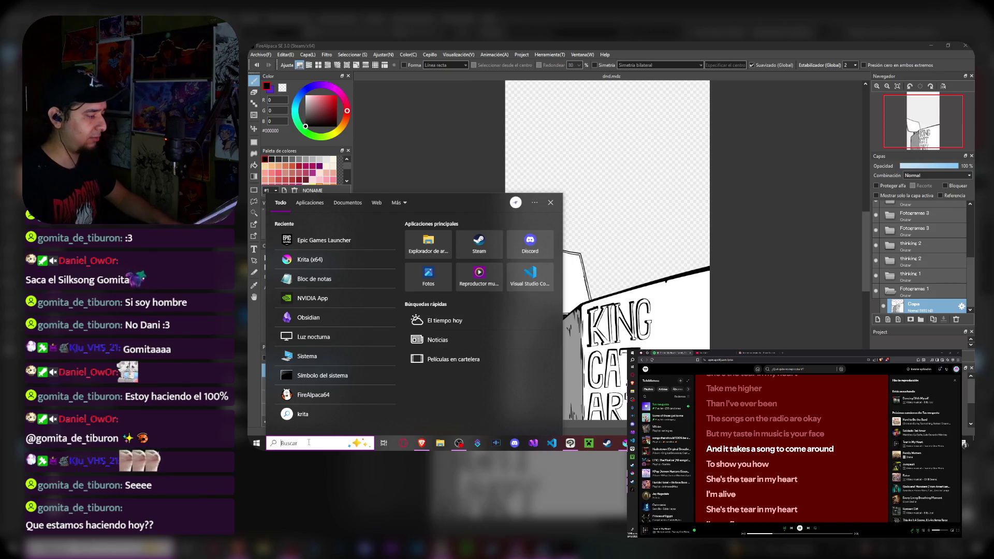
{"action": "left_click", "coordinate": [310, 396]}
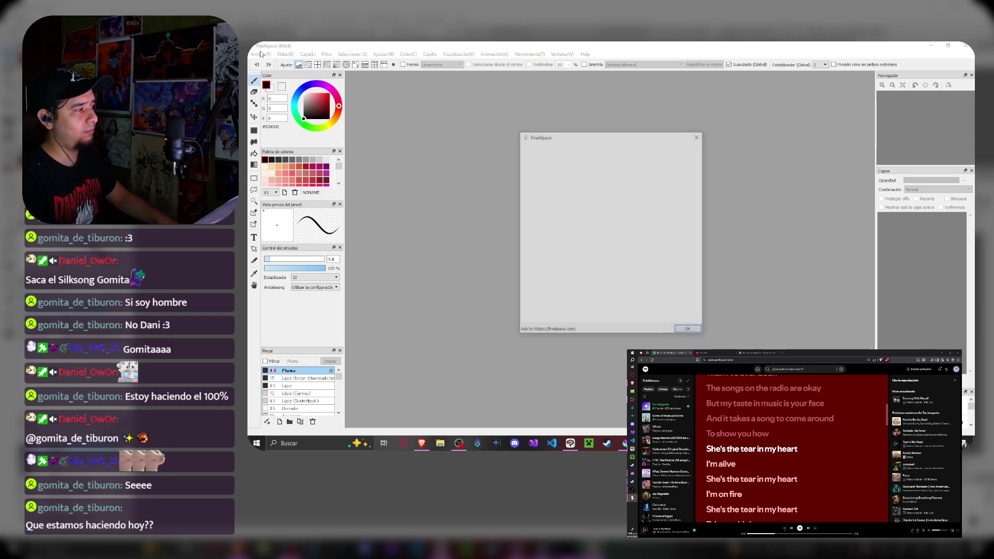
{"action": "left_click", "coordinate": [699, 137]}
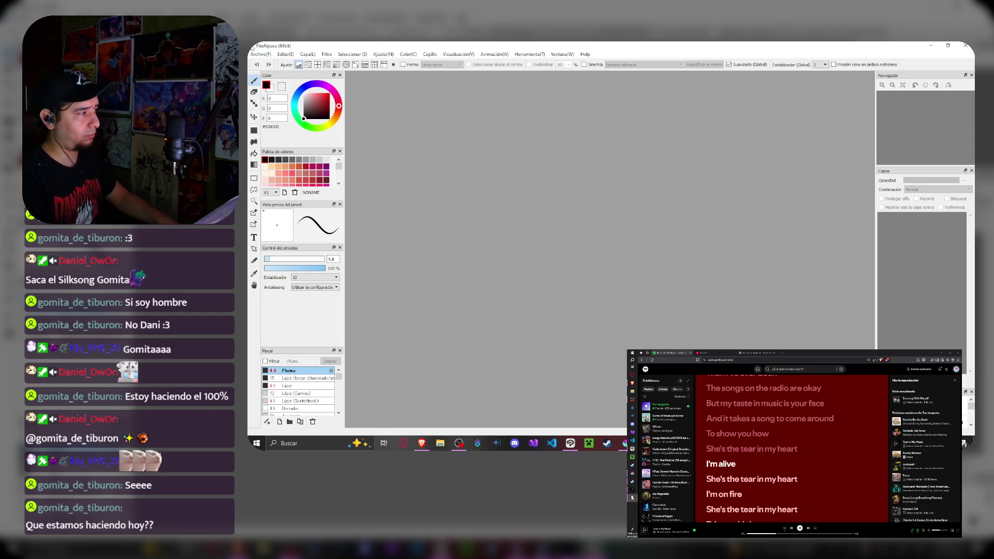
{"action": "left_click", "coordinate": [261, 54]}
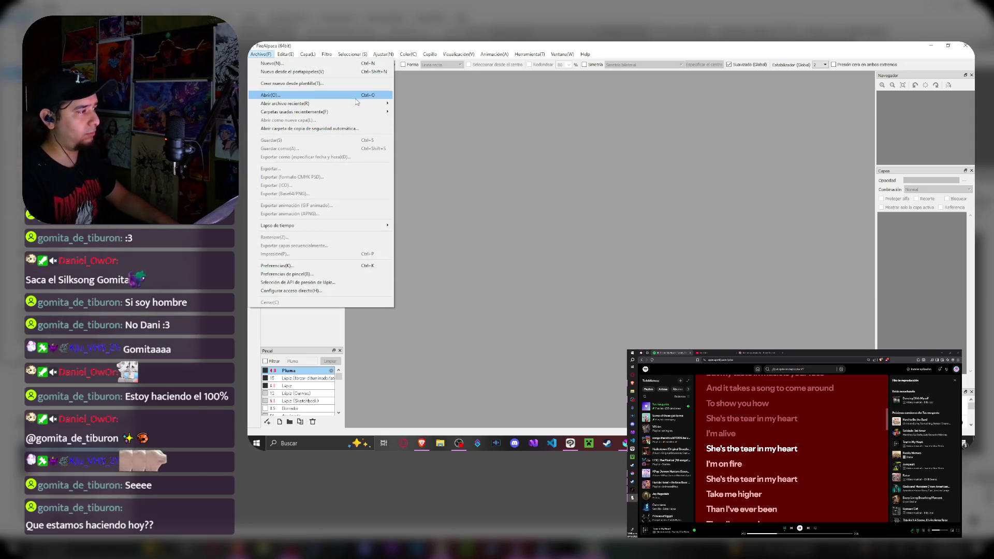
{"action": "left_click", "coordinate": [428, 109]}
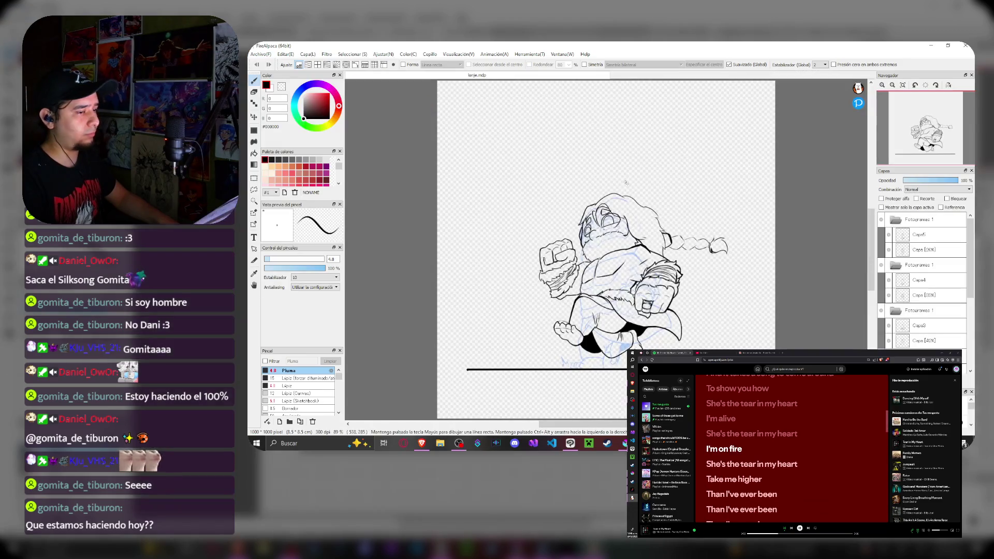
- Play an enlarged animation preview of lonje.mdp, then close it and the lonje.mdp window
{"action": "left_click", "coordinate": [458, 54]}
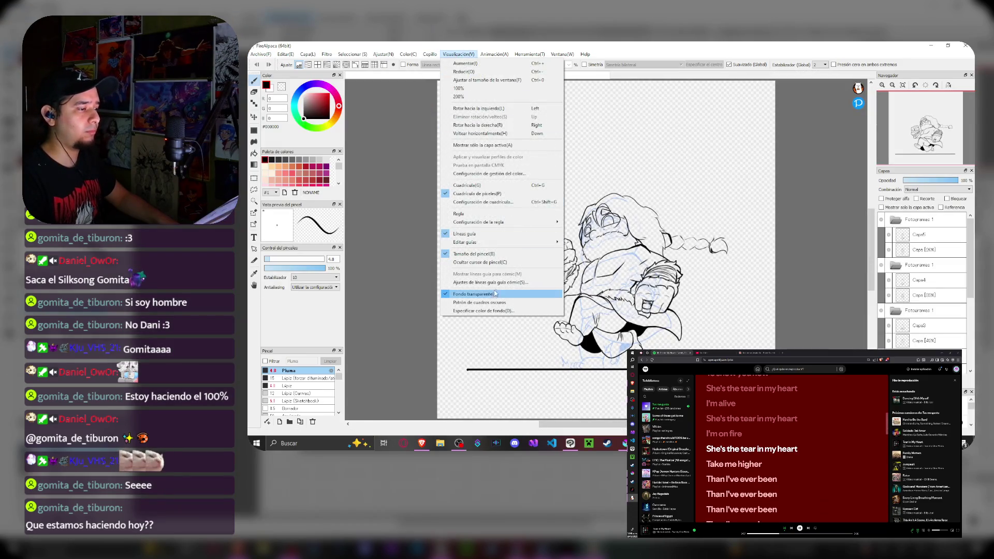
{"action": "left_click", "coordinate": [519, 162]}
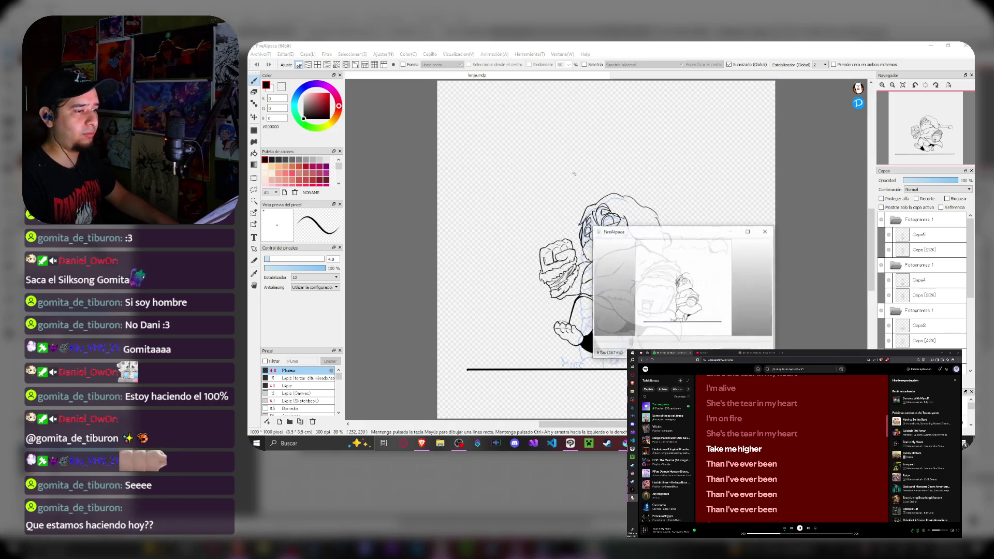
{"action": "left_click_drag", "start_coordinate": [595, 227], "coordinate": [454, 79]}
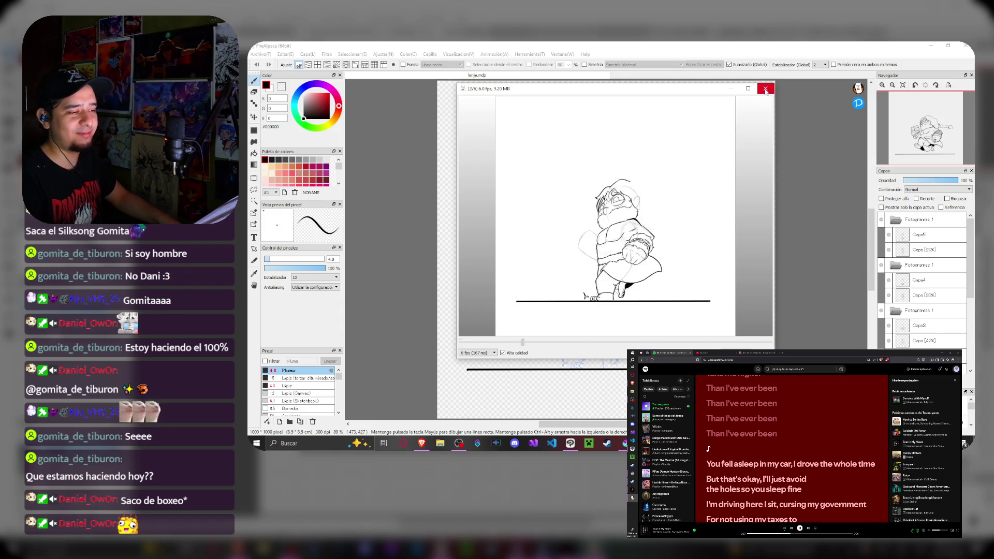
{"action": "left_click", "coordinate": [766, 90]}
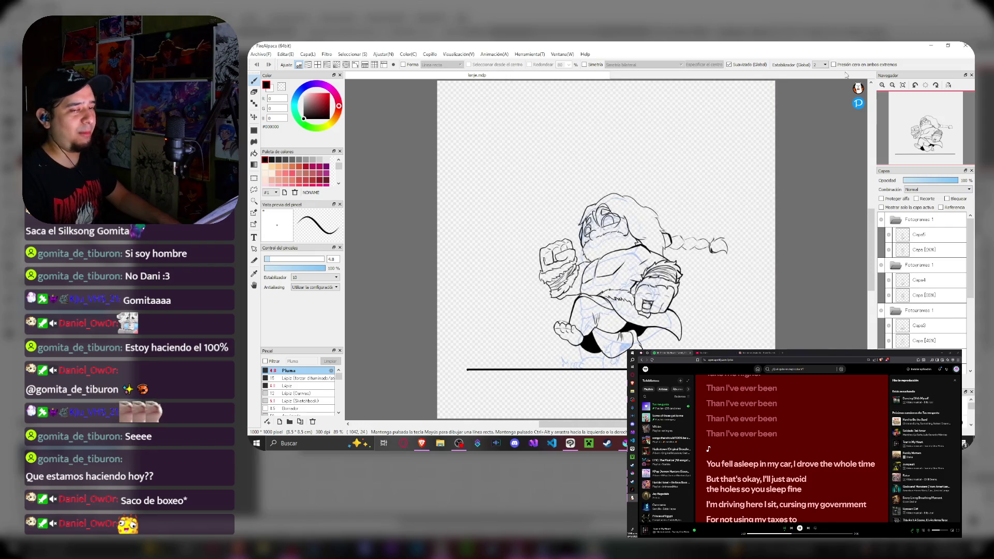
{"action": "left_click", "coordinate": [952, 46]}
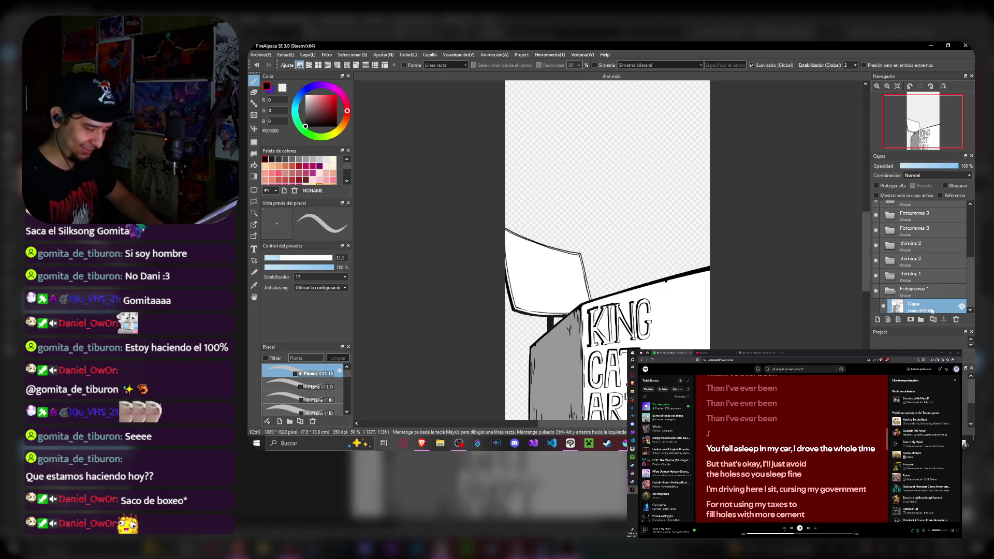
- Select the Capa layer under Fotogramas 1 and draw a stroke right of the KING lettering
{"action": "left_click_drag", "start_coordinate": [893, 296], "coordinate": [901, 303]}
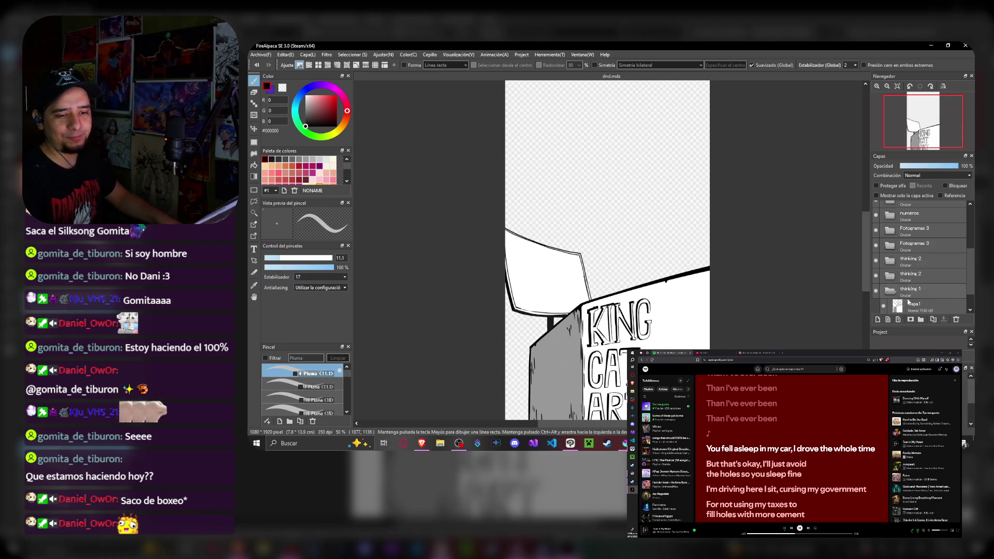
{"action": "scroll", "coordinate": [917, 303], "scroll_direction": "down", "scroll_amount": 2}
{"action": "left_click", "coordinate": [916, 303]}
{"action": "scroll", "coordinate": [625, 270], "scroll_direction": "up", "scroll_amount": 2}
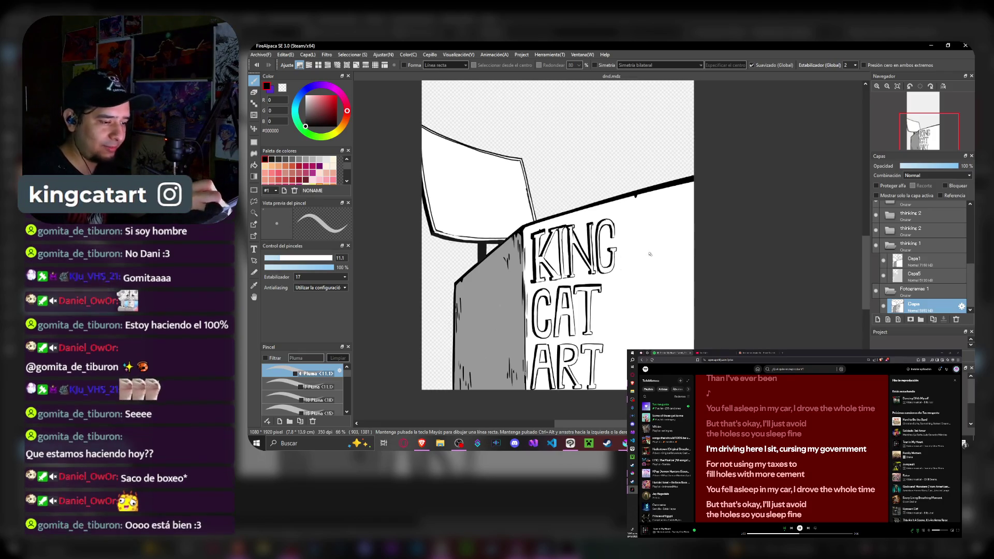
{"action": "left_click_drag", "start_coordinate": [617, 290], "coordinate": [654, 251]}
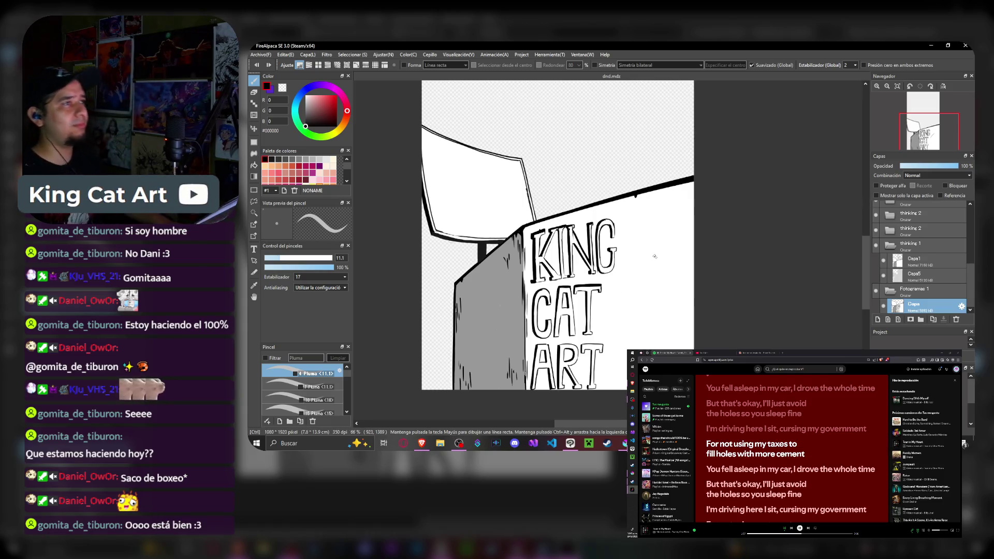
- Search 'd20' in the browser and show the image results
{"action": "left_click", "coordinate": [759, 353]}
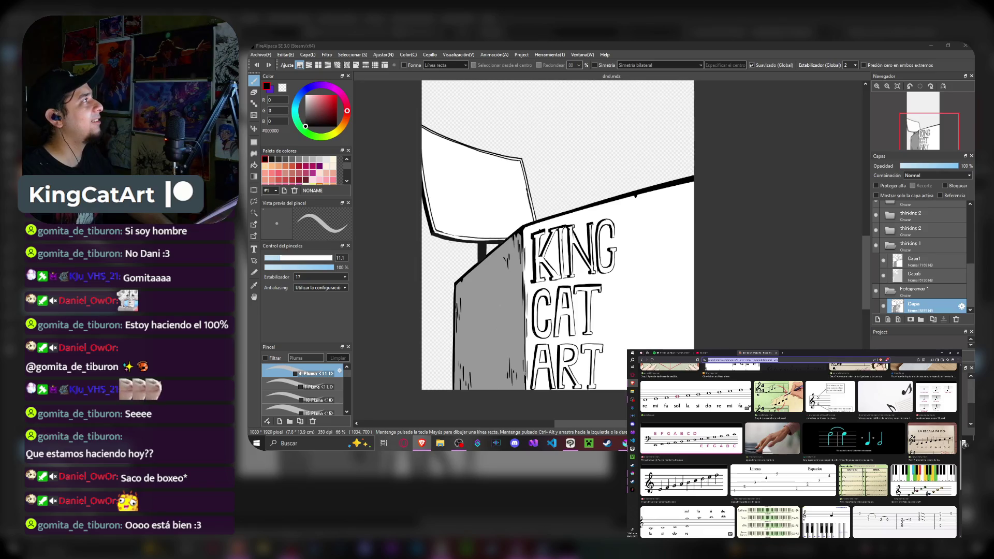
{"action": "type", "text": "d20"}
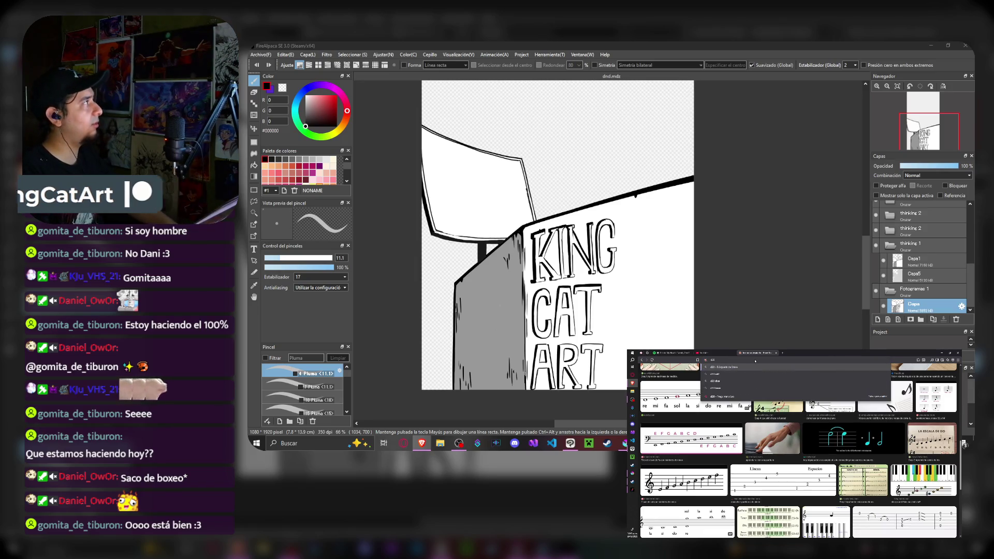
{"action": "key", "text": "Return"}
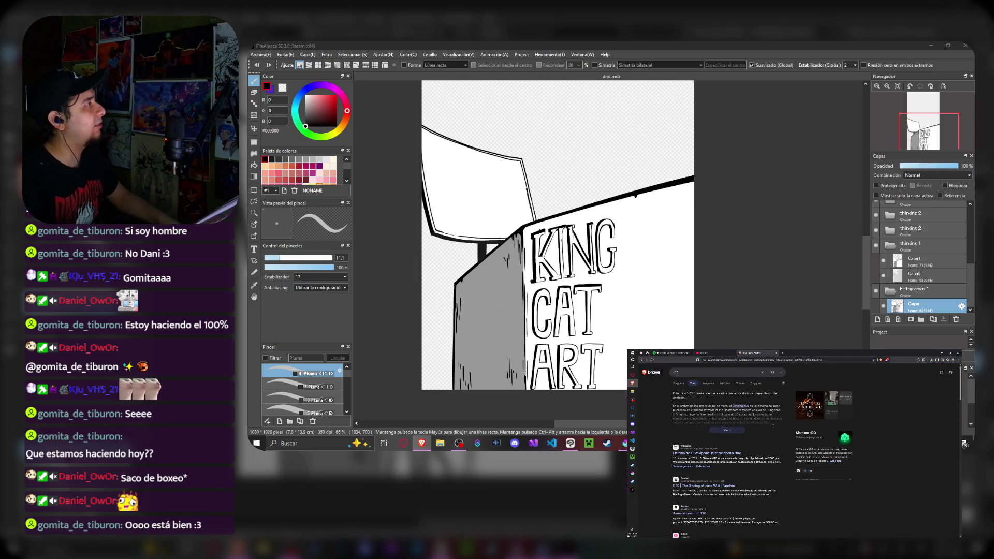
{"action": "left_click", "coordinate": [709, 384]}
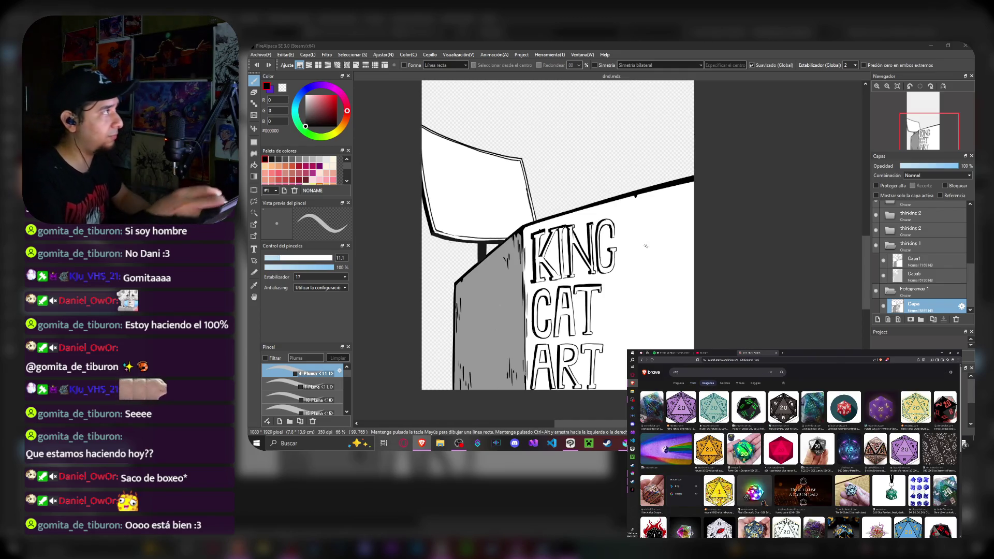
- Ink the die's first edge right of KING and switch the browser back to the song lyrics
{"action": "mouse_move", "coordinate": [631, 278]}
{"action": "left_mouse_down"}
{"action": "mouse_move", "coordinate": [655, 251]}
{"action": "mouse_move", "coordinate": [694, 275]}
{"action": "left_mouse_up"}
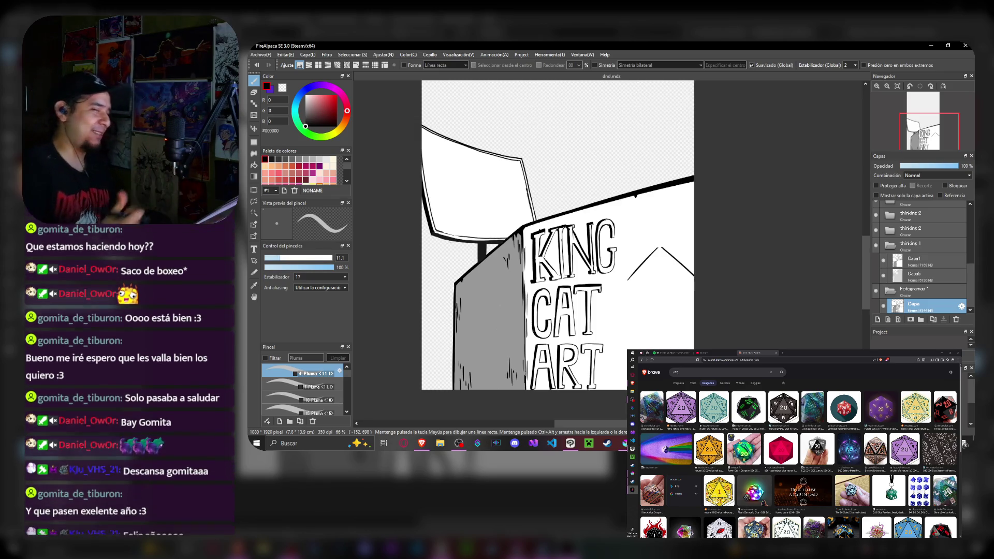
{"action": "key", "text": "ctrl+1"}
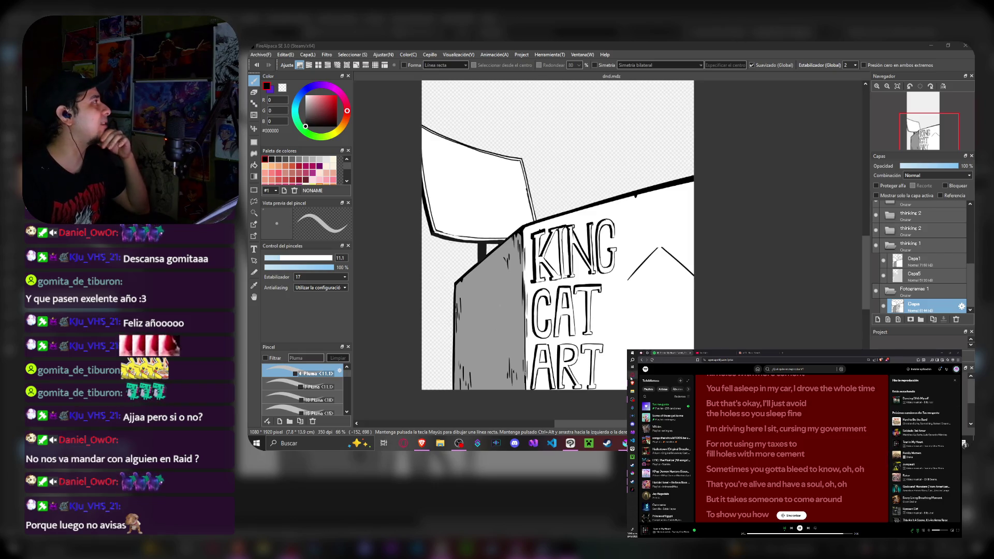
- Switch to the other browser and bring up the Twitch tab with the followed-channels list expanded
{"action": "key", "text": "alt+Tab"}
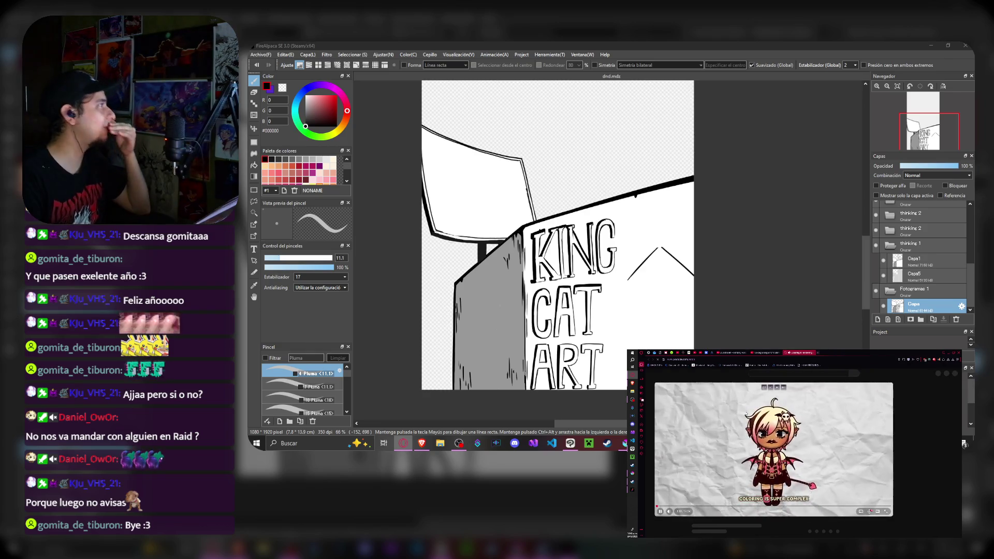
{"action": "left_click", "coordinate": [642, 399]}
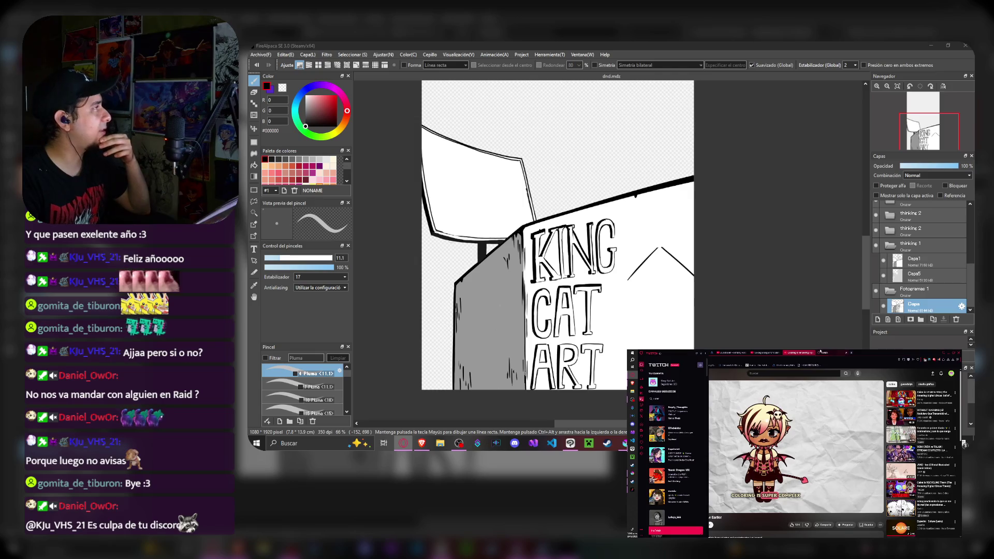
{"action": "left_click", "coordinate": [823, 351]}
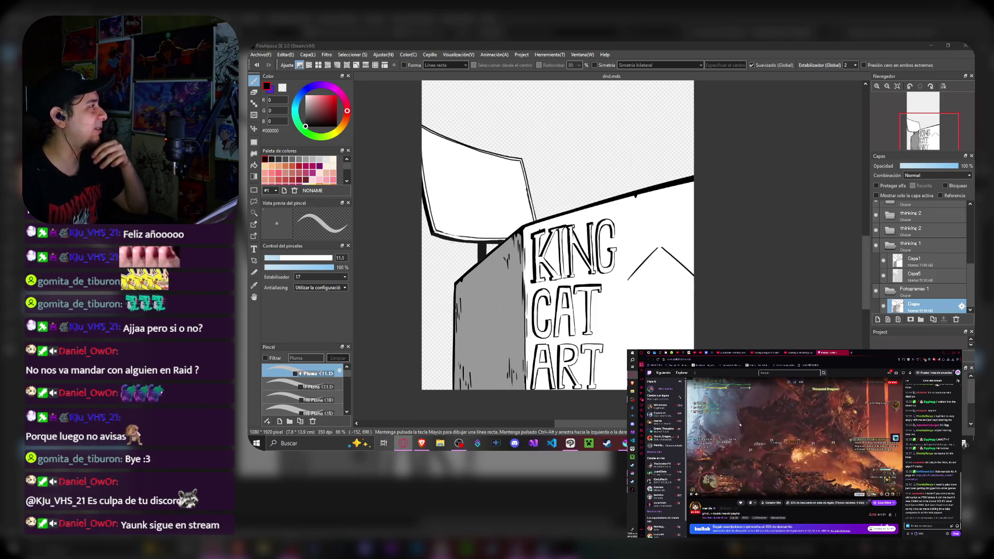
- Unfollow the current streamer, then open another followed streamer's channel, a fantasy game livestream
{"action": "left_click", "coordinate": [740, 504]}
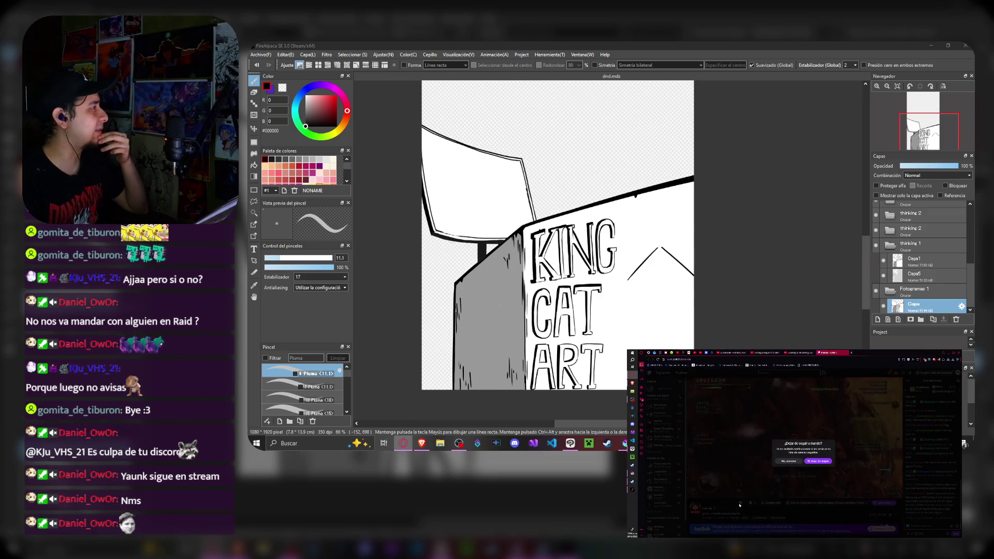
{"action": "left_click", "coordinate": [809, 462]}
{"action": "mouse_move", "coordinate": [663, 430]}
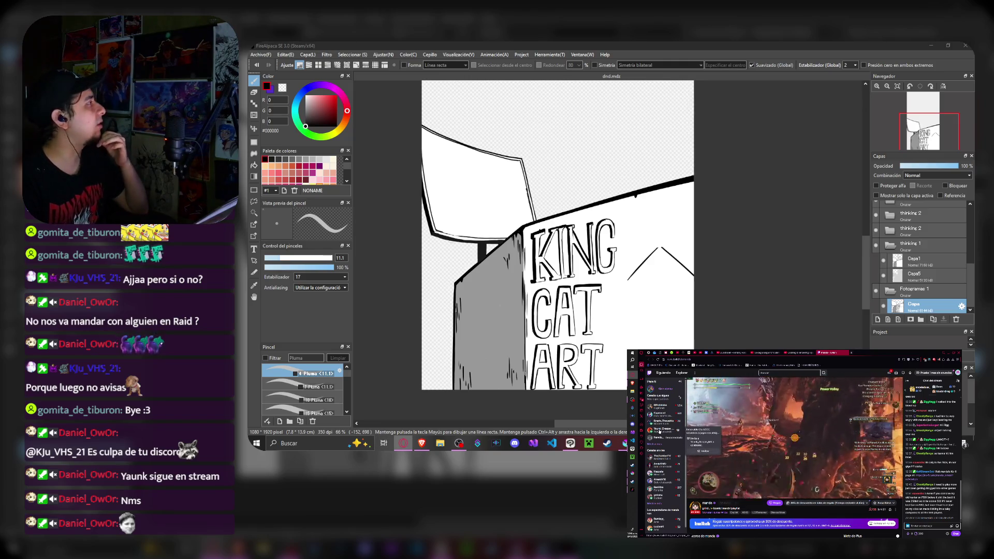
{"action": "left_click", "coordinate": [660, 430]}
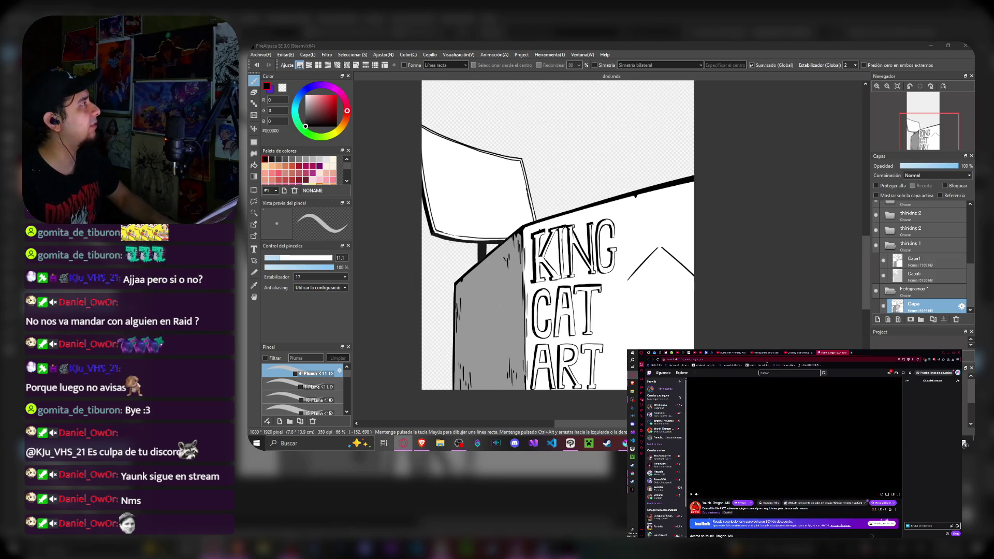